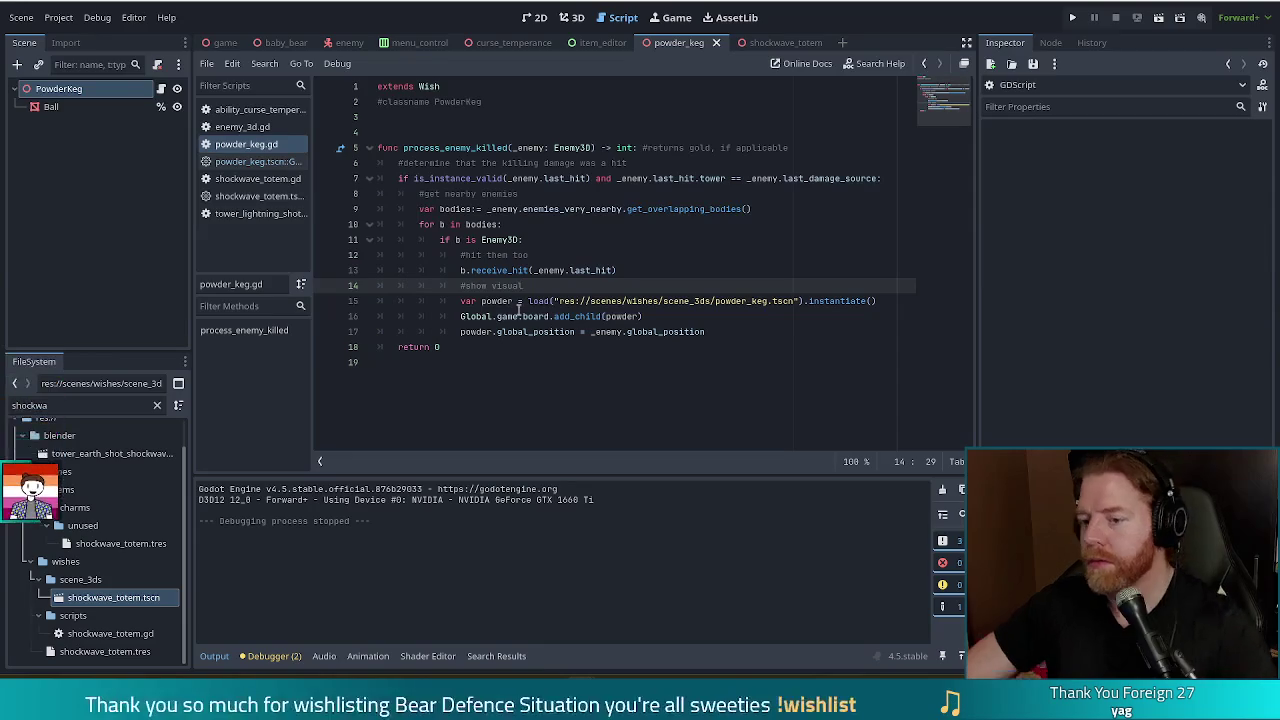
Review the powder keg scene's load line in powder_keg.gd, then open powder_keg.tscn::GDScript
click(584, 301)
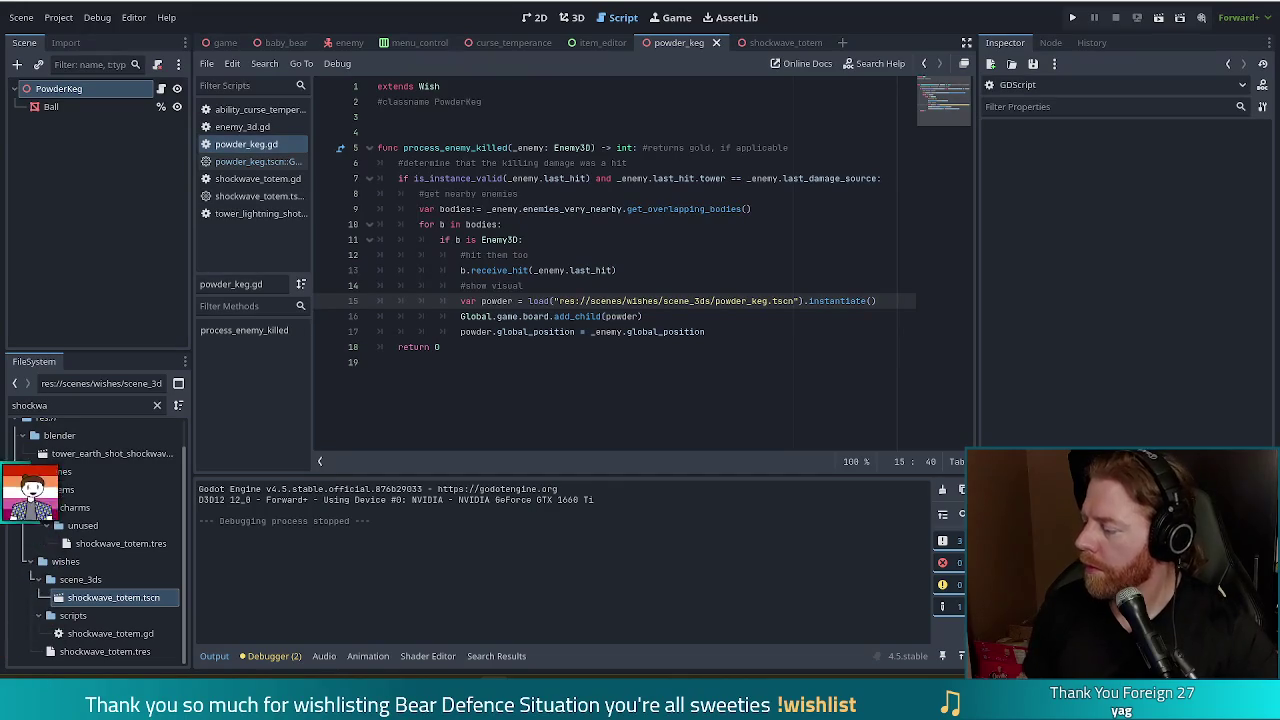
key(Left)
key(Left)
key(Left)
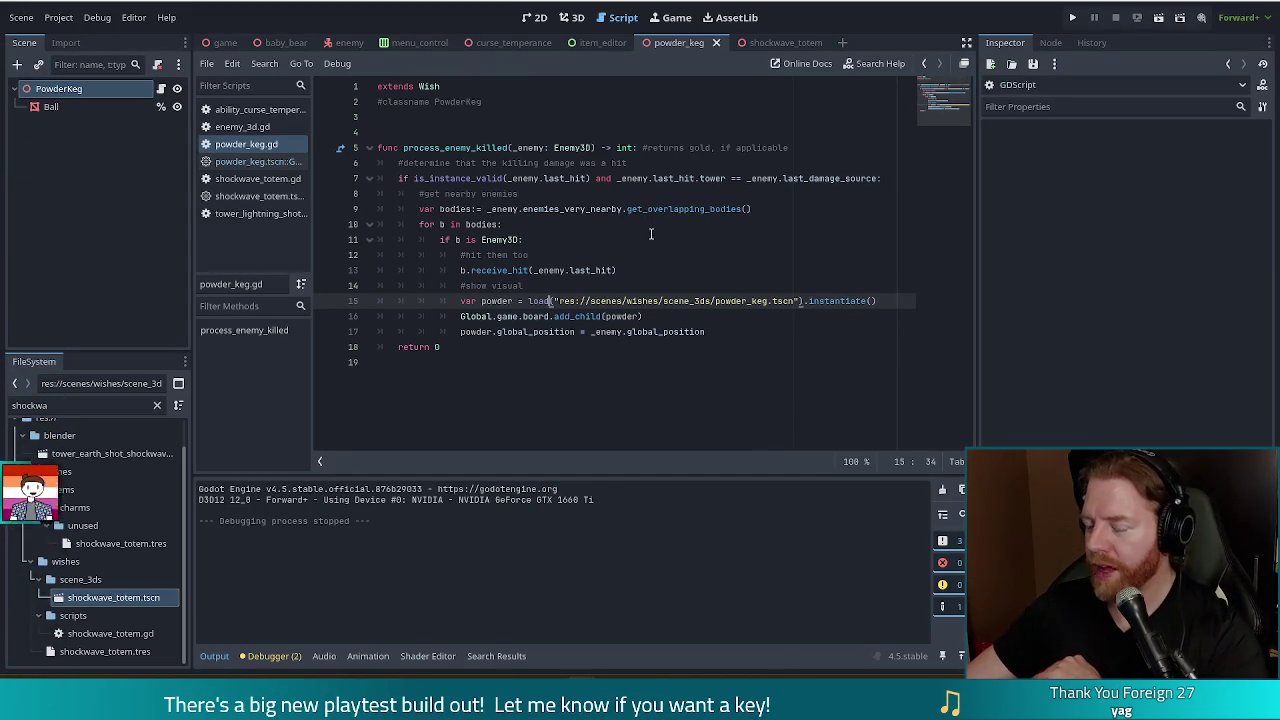
click(263, 162)
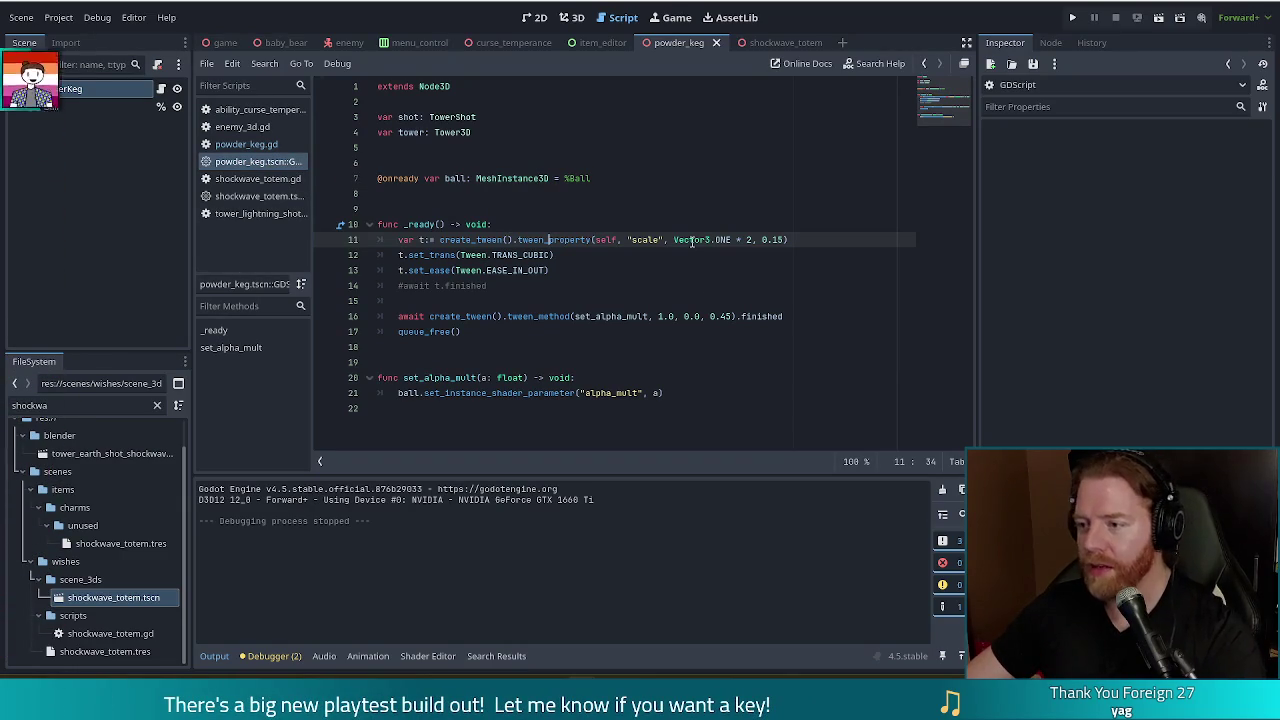
Look over the commented await line in the built-in script, then run the project for a playtest
click(605, 268)
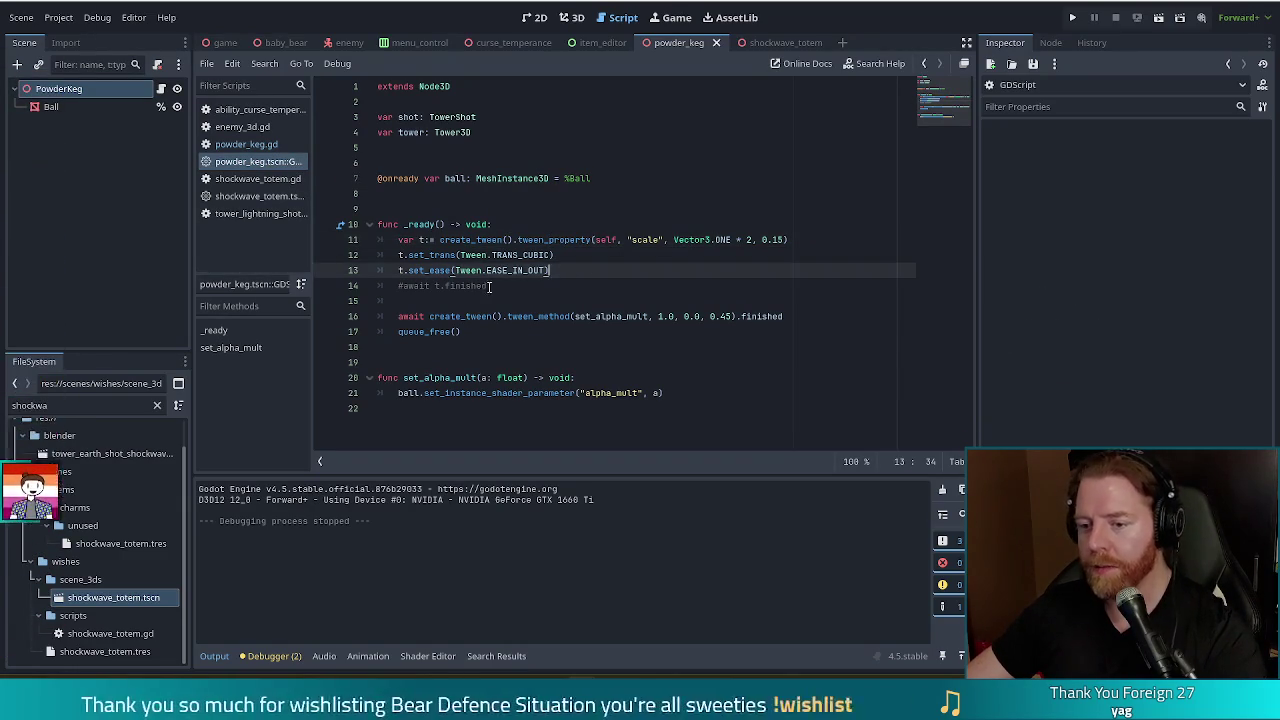
click(507, 285)
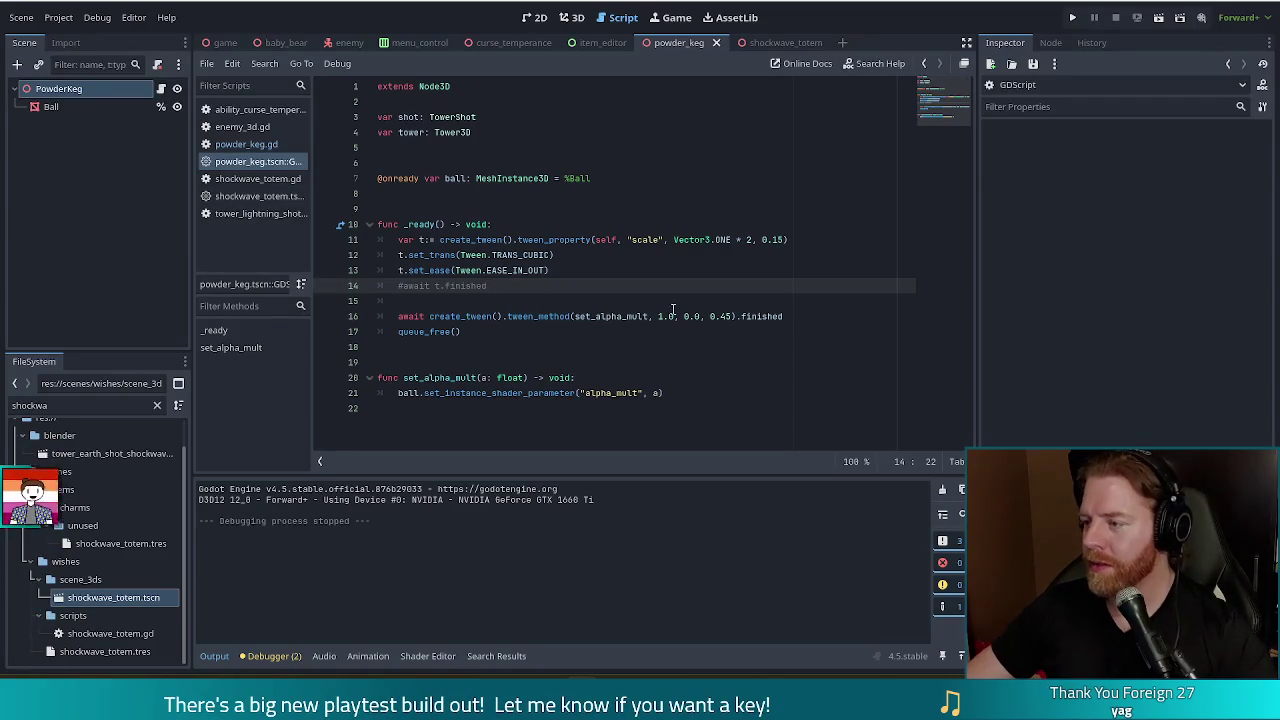
click(598, 300)
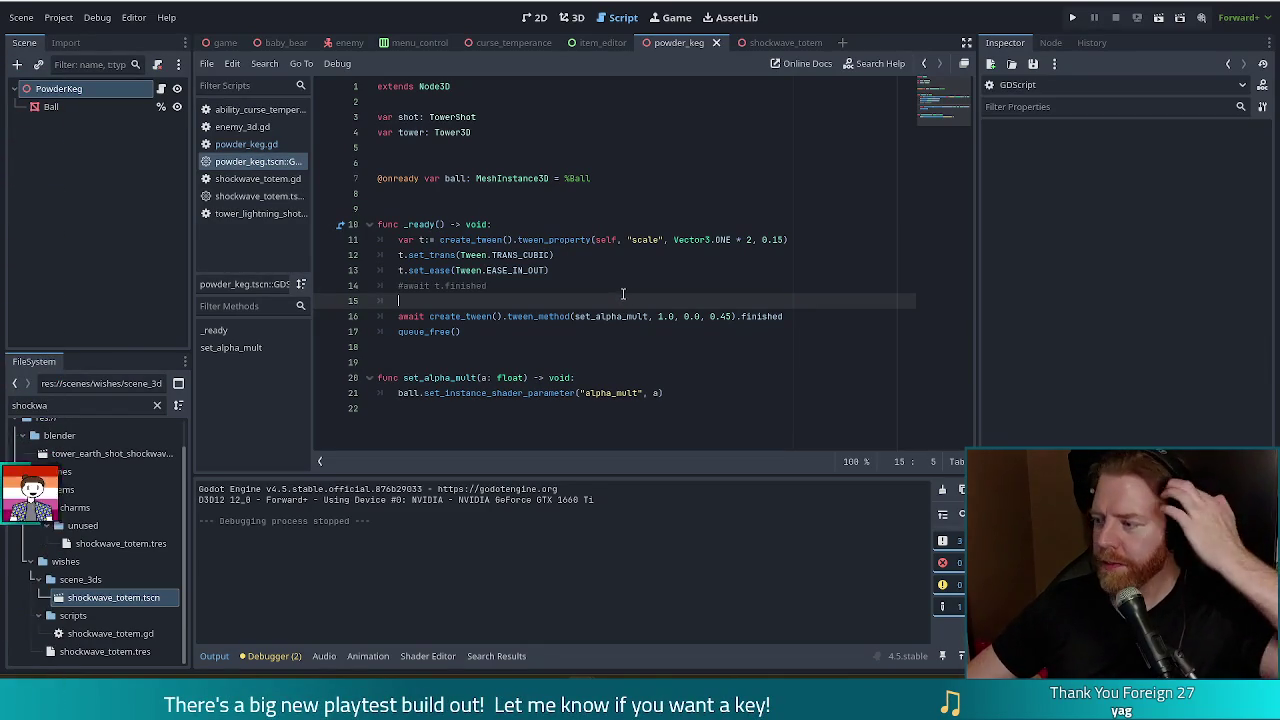
click(1073, 17)
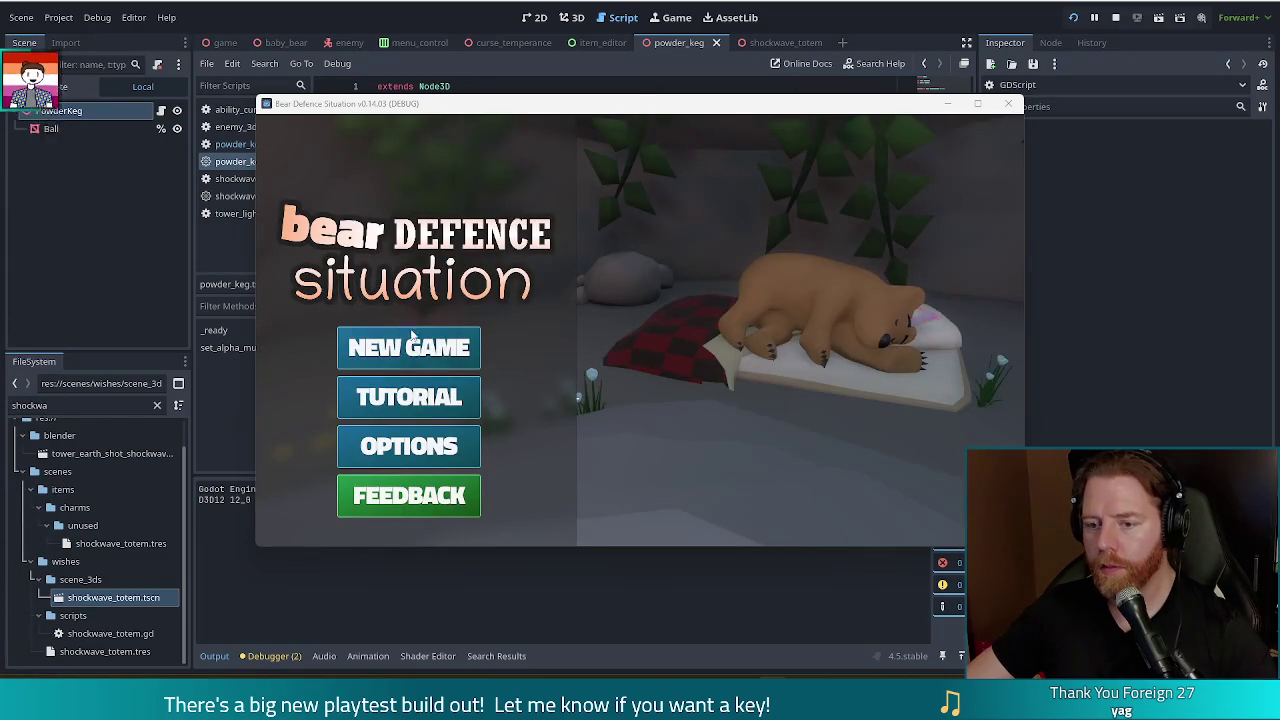
Start a New Game from the title menu, then stop the running game with F8
click(409, 347)
mouse_move(902, 136)
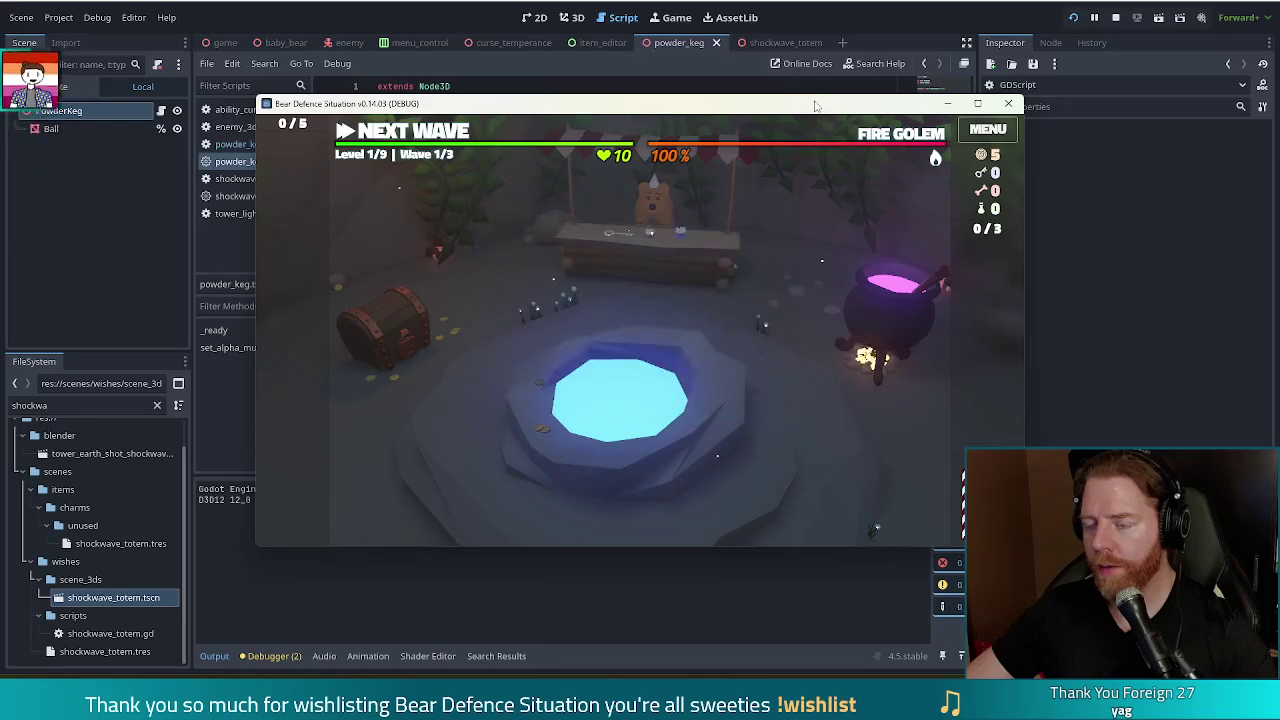
key(F8)
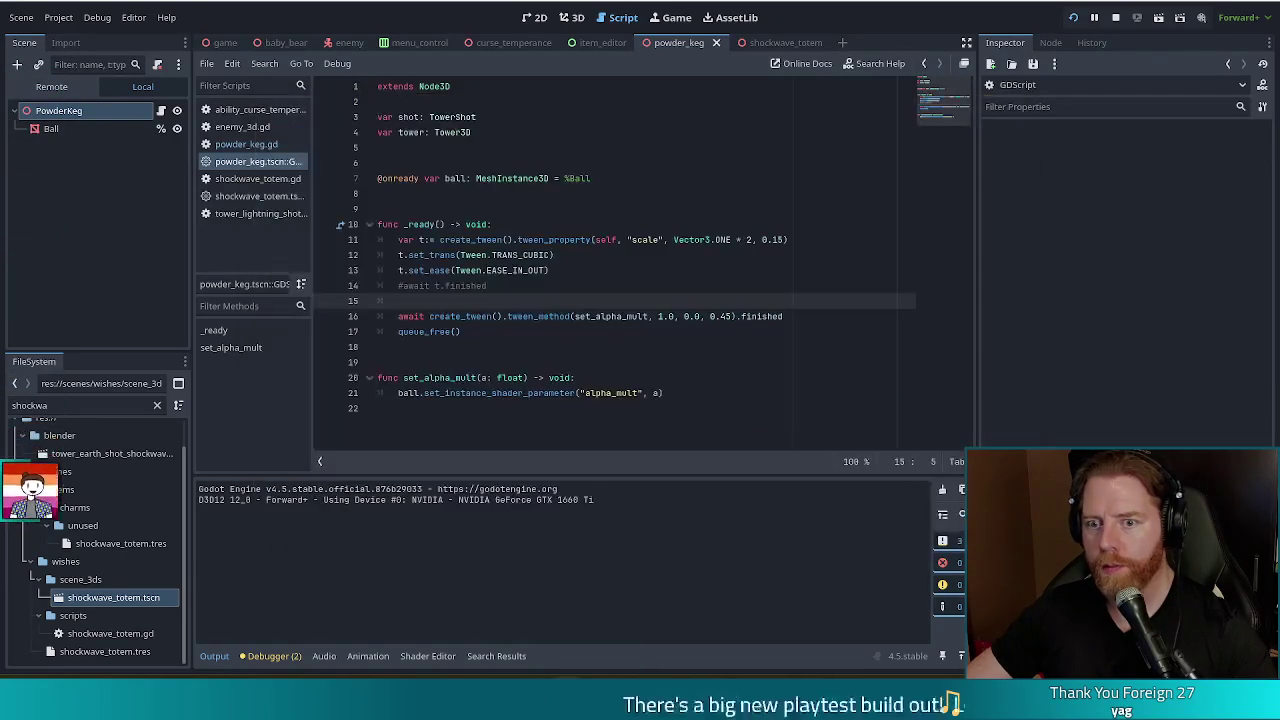
Open console.gd from the FileSystem and search for the _set_enemy_pattern function
text(console)
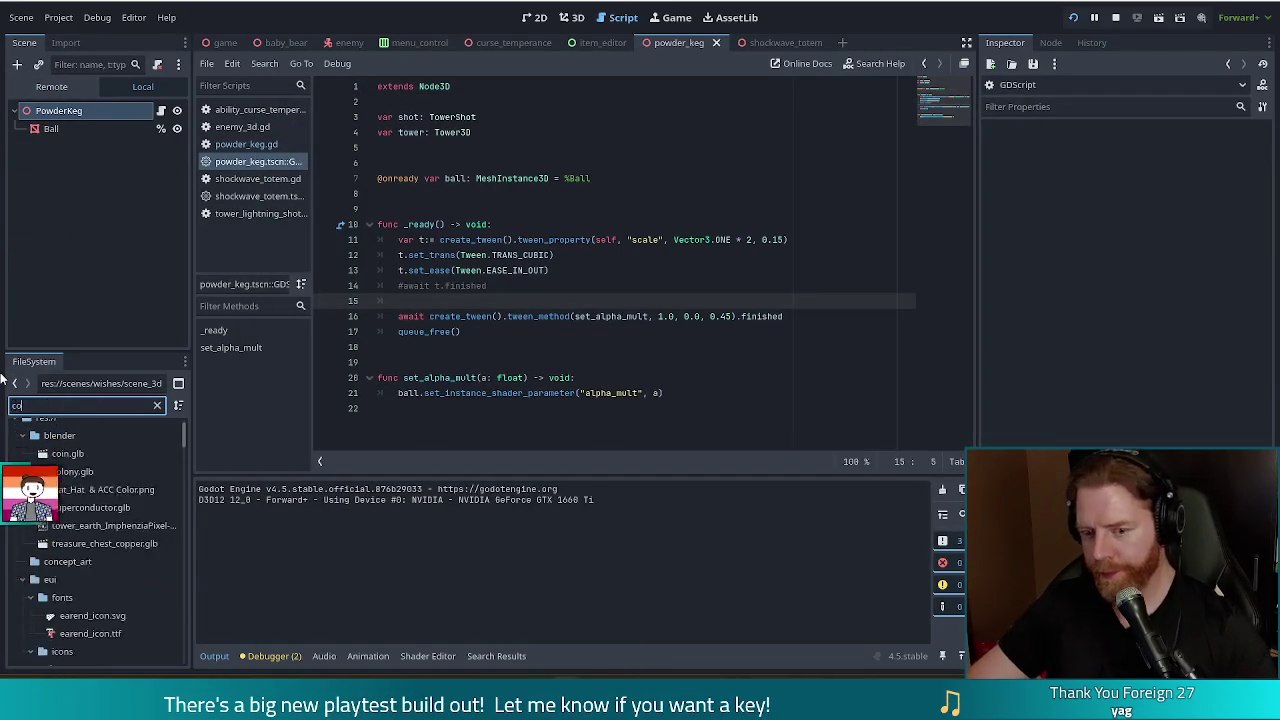
double_click(81, 501)
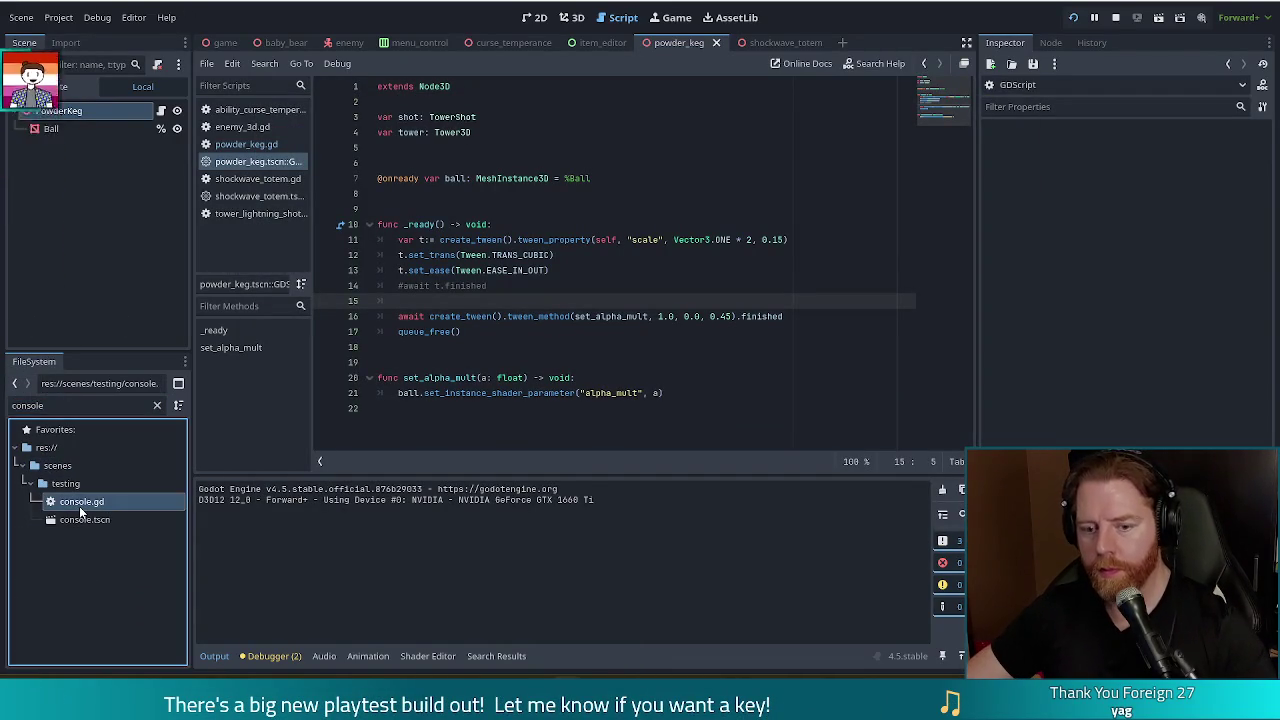
click(543, 255)
key(ctrl+f)
text(att)
click(548, 254)
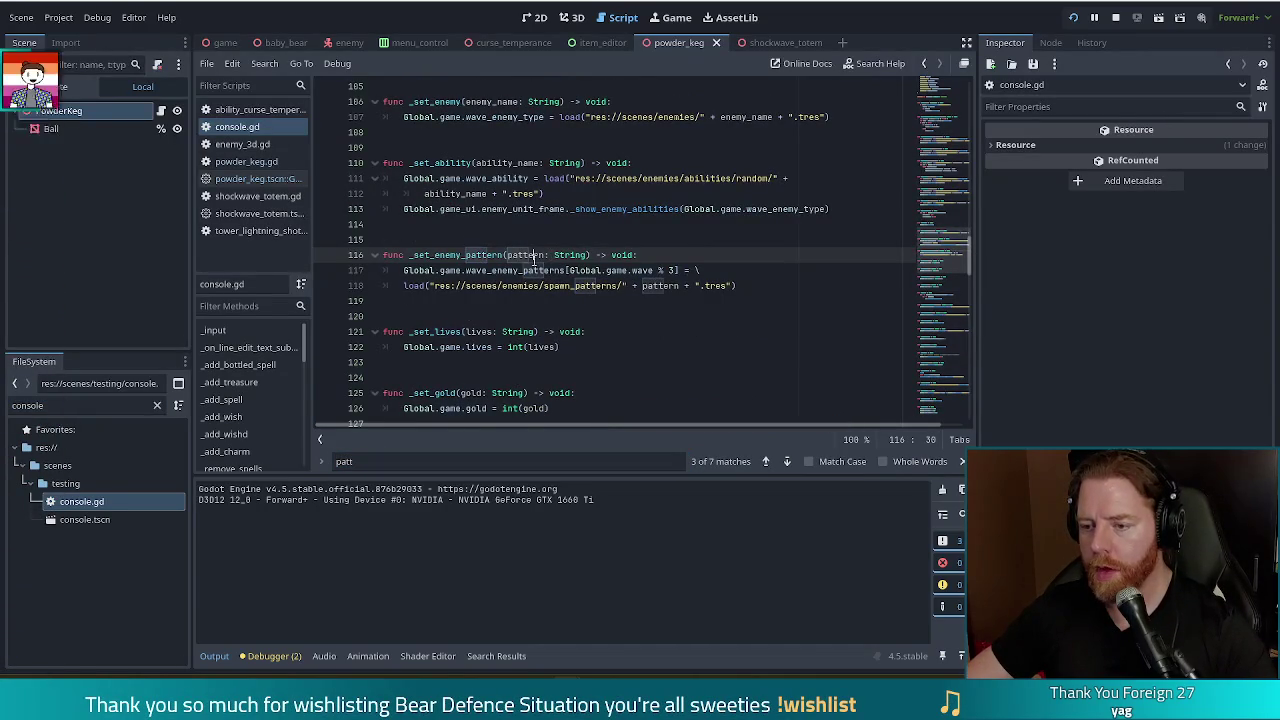
drag(536, 258, 600, 285)
click(633, 270)
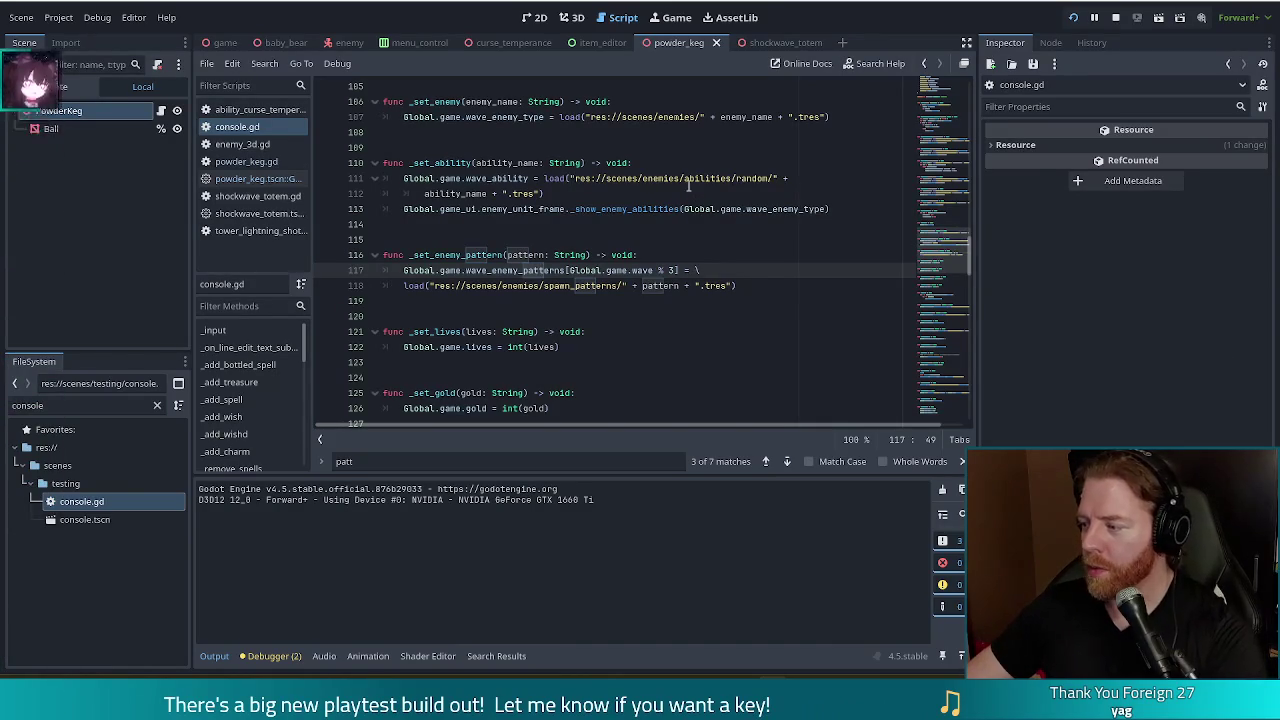
Relaunch the game and begin a fresh run against the Fire Golem at Level 1/9, Wave 1/3
mouse_move(688, 180)
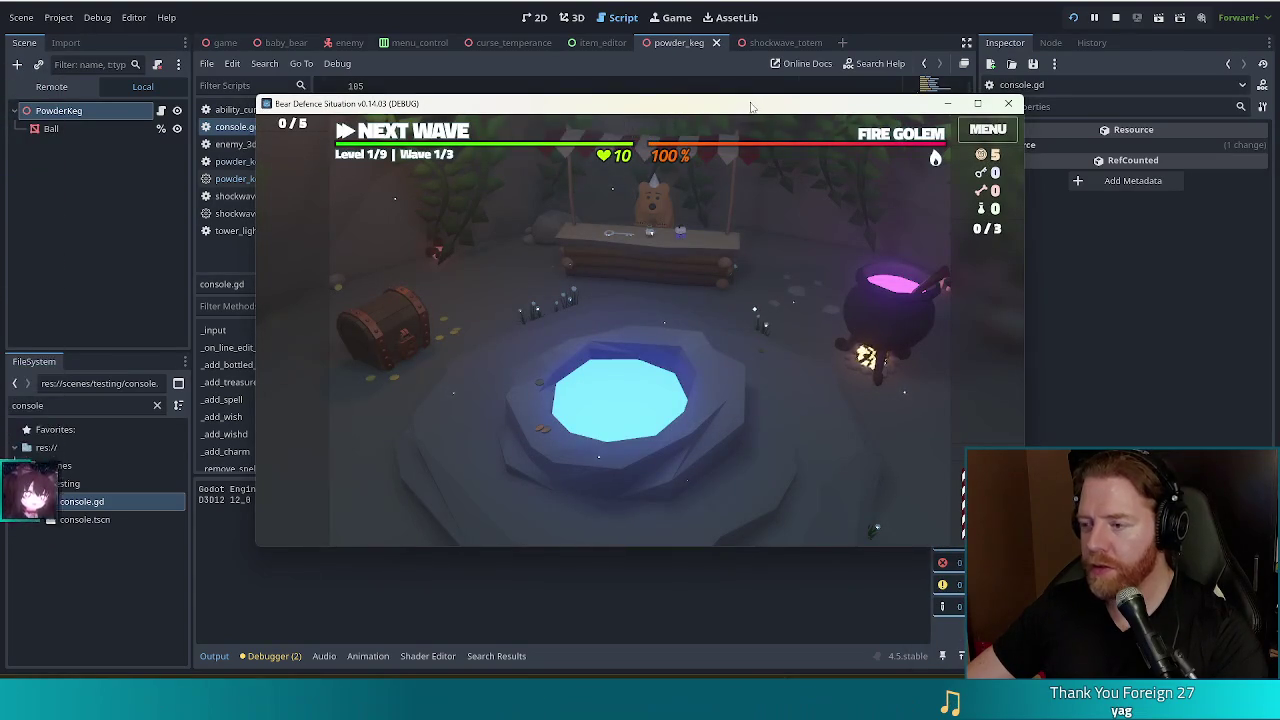
Browse the bear's shop, poke the shopkeeper, and close the shop without buying
click(676, 270)
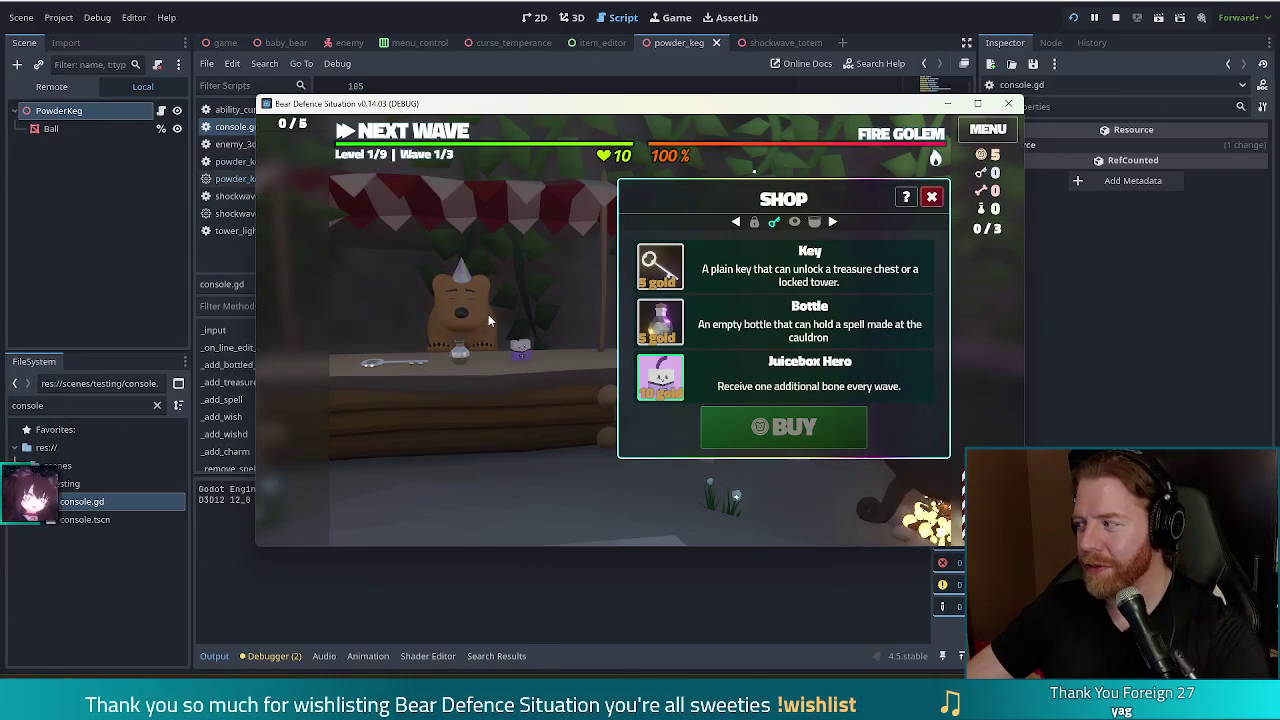
click(485, 312)
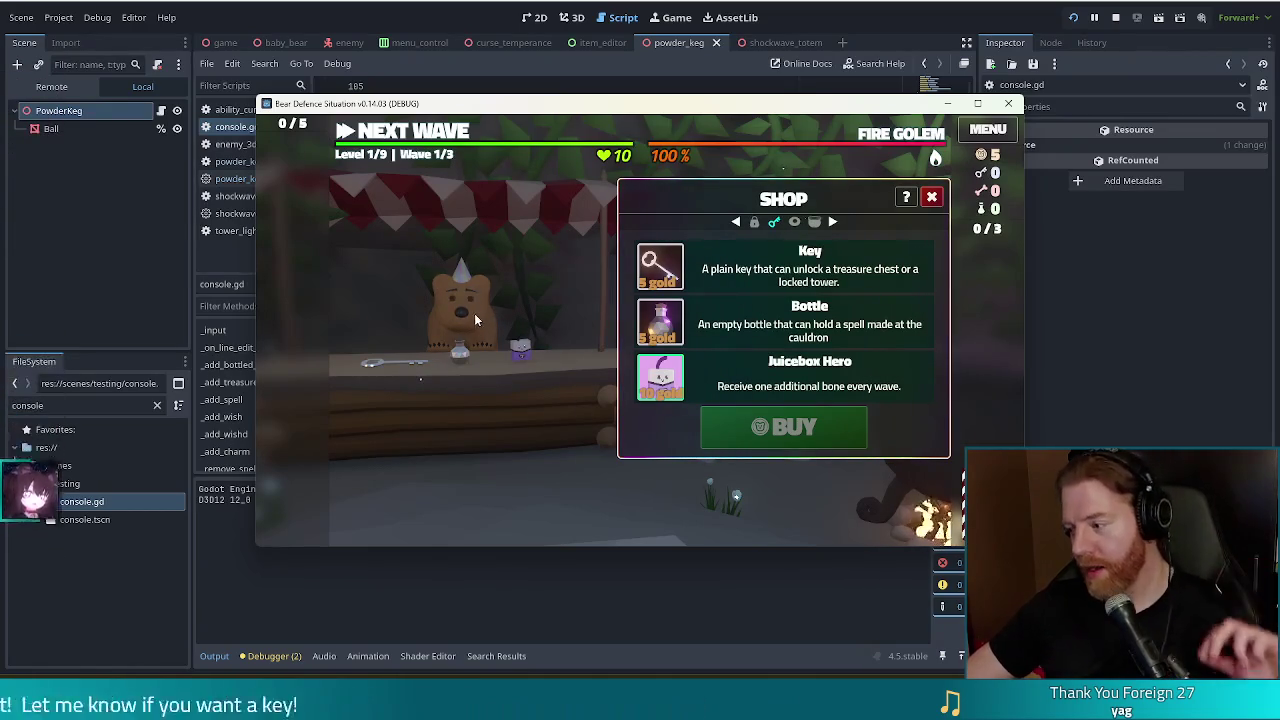
mouse_move(528, 166)
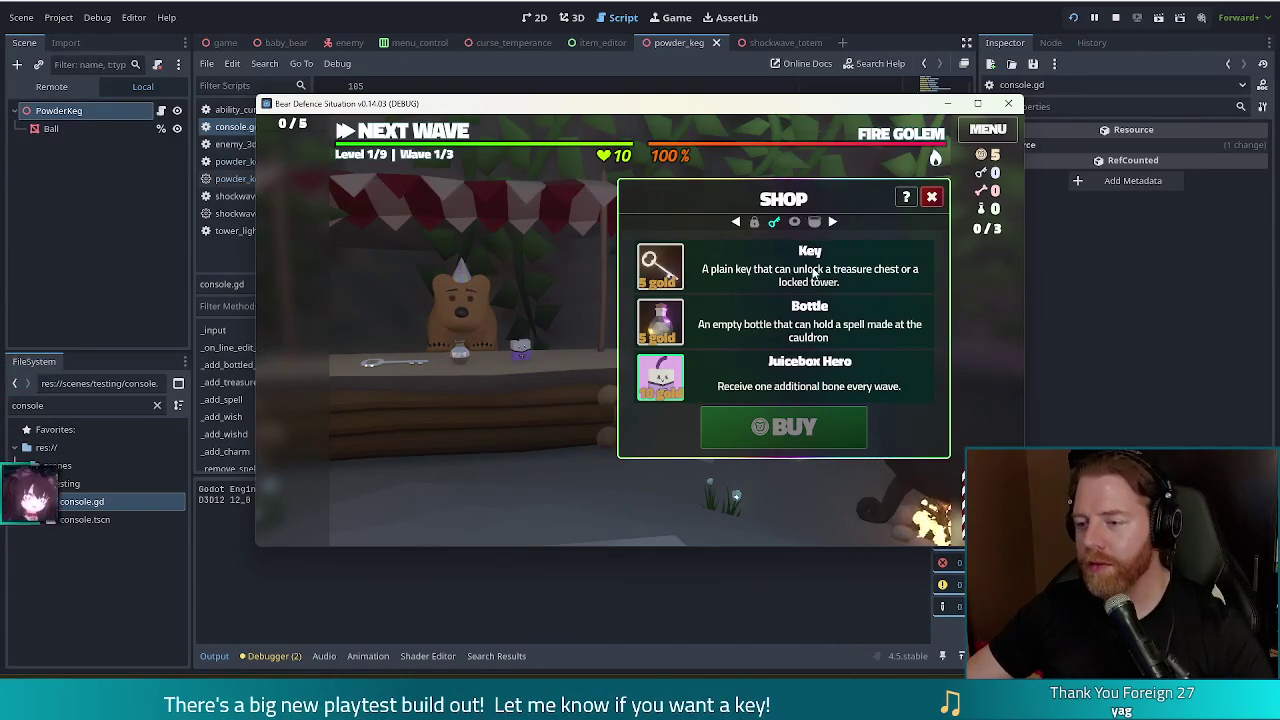
click(931, 197)
Take the Training Wheels wish from the wishing well and return to the battlefield map
click(630, 456)
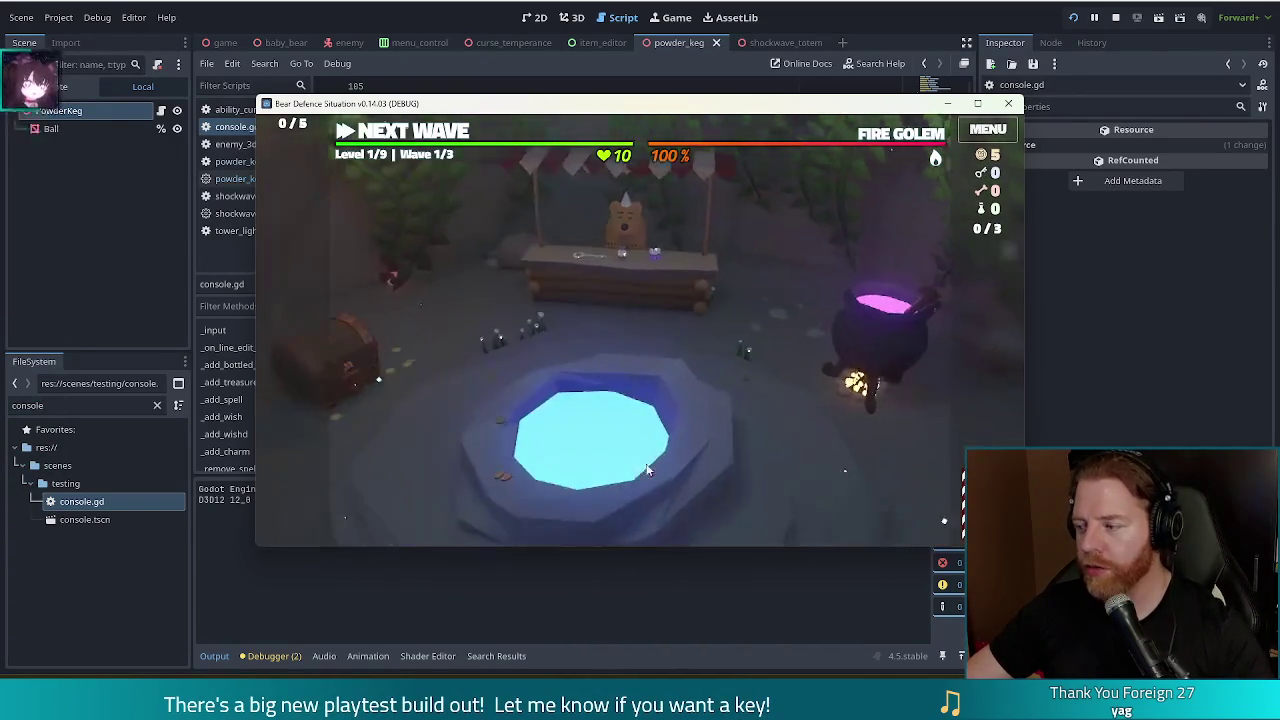
click(775, 418)
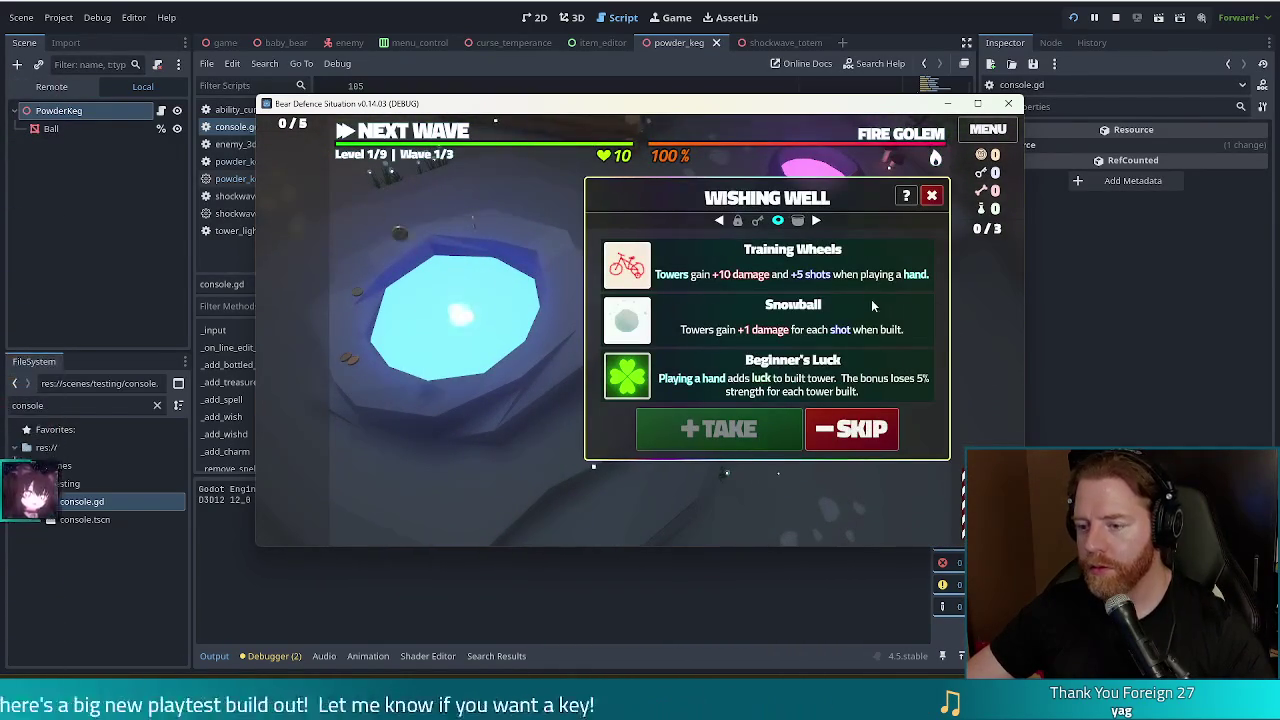
click(652, 268)
click(719, 430)
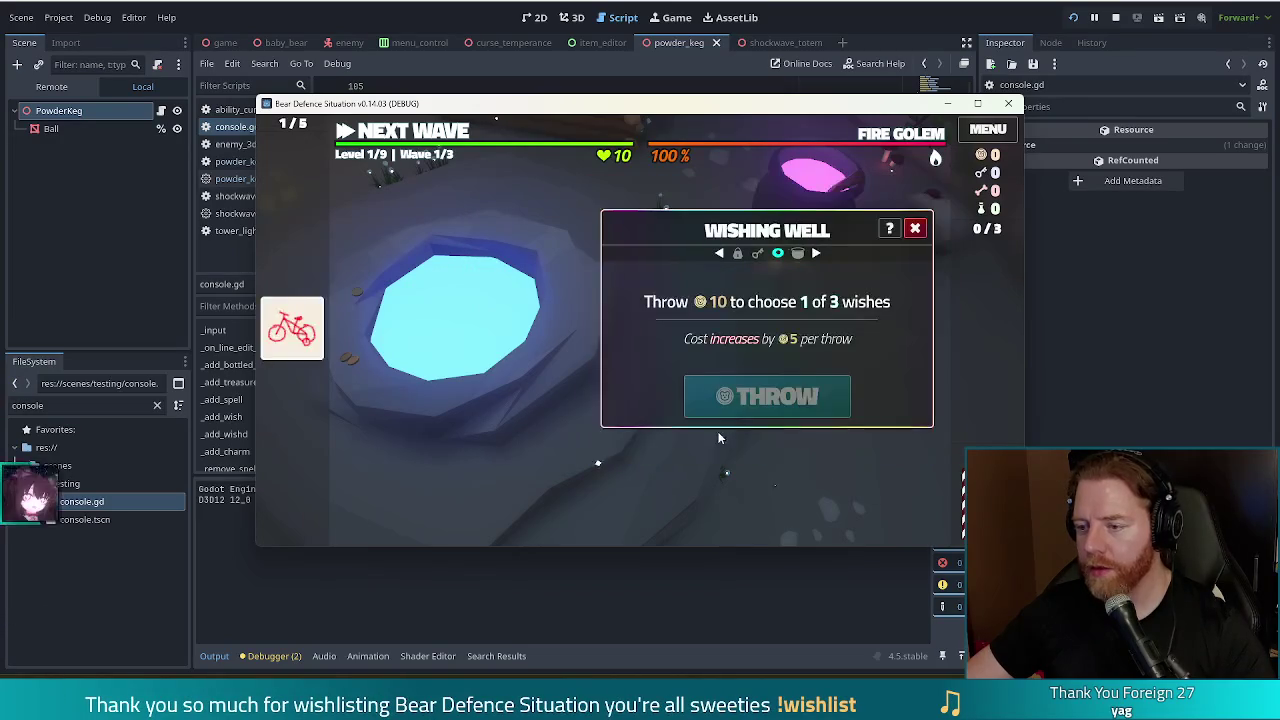
click(914, 228)
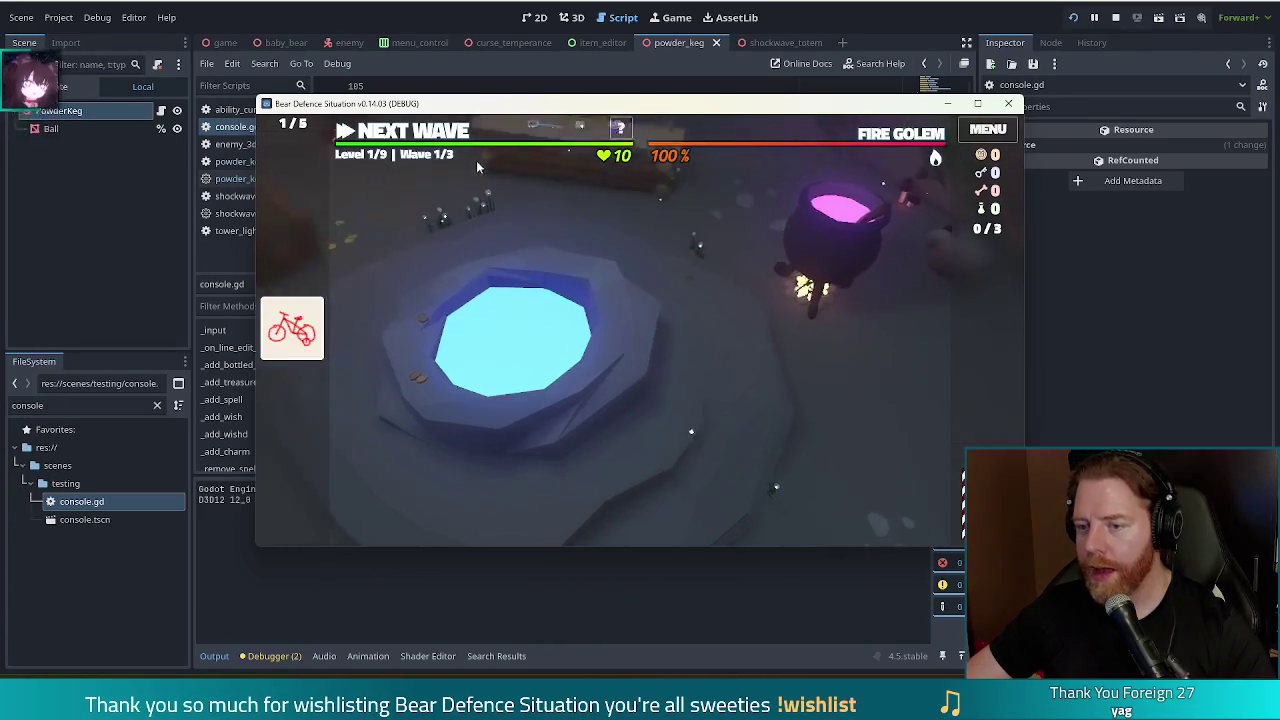
click(403, 132)
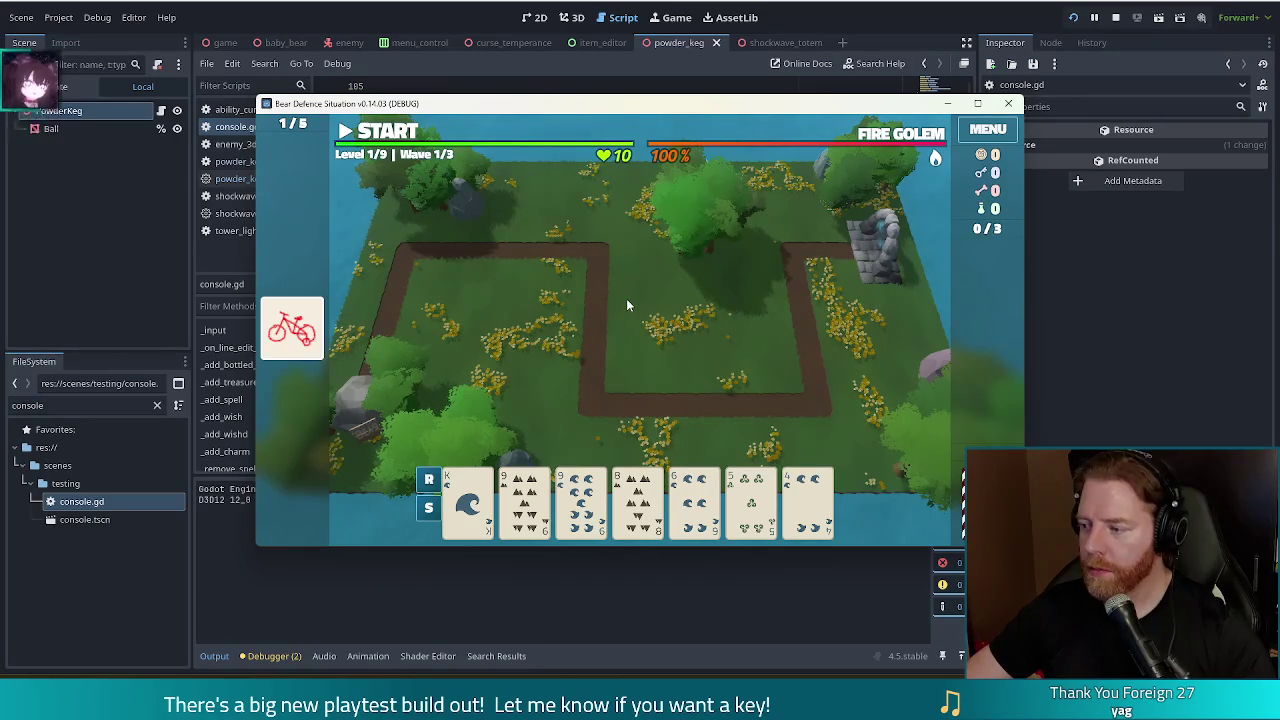
Add the Powder Keg wish with the debug console command add_wish powder_keg
key(grave)
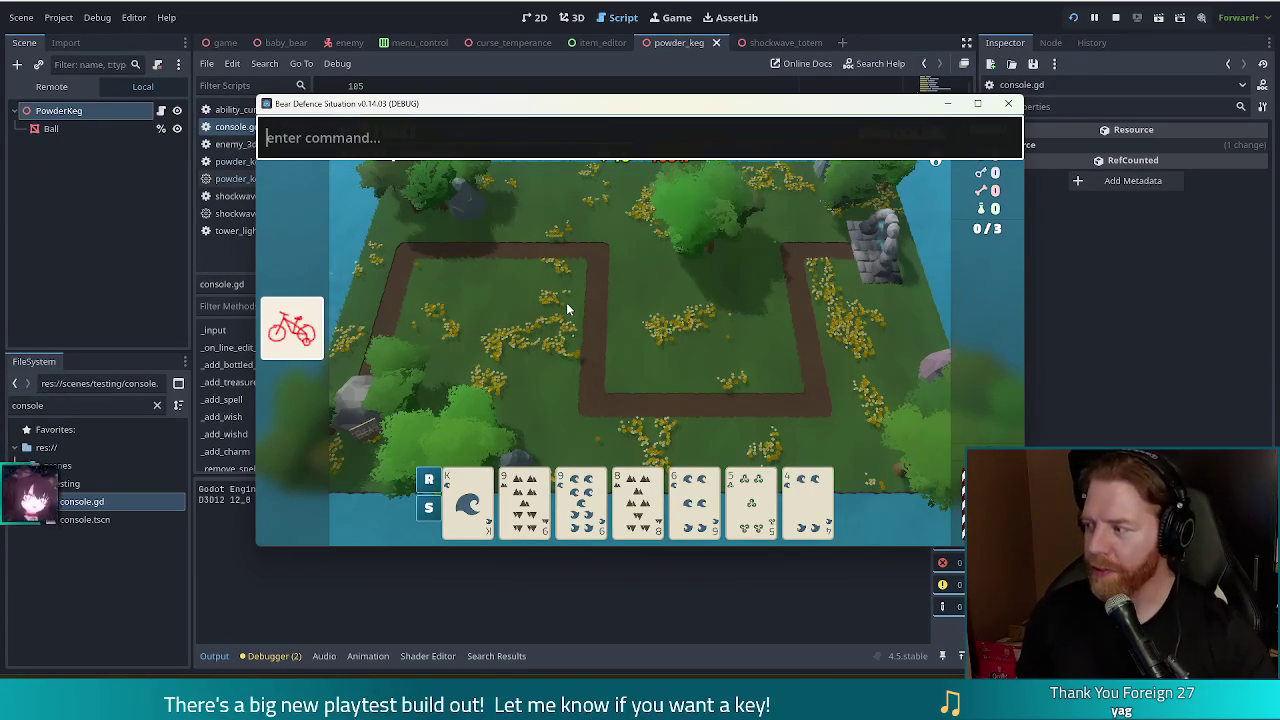
text(add_wi)
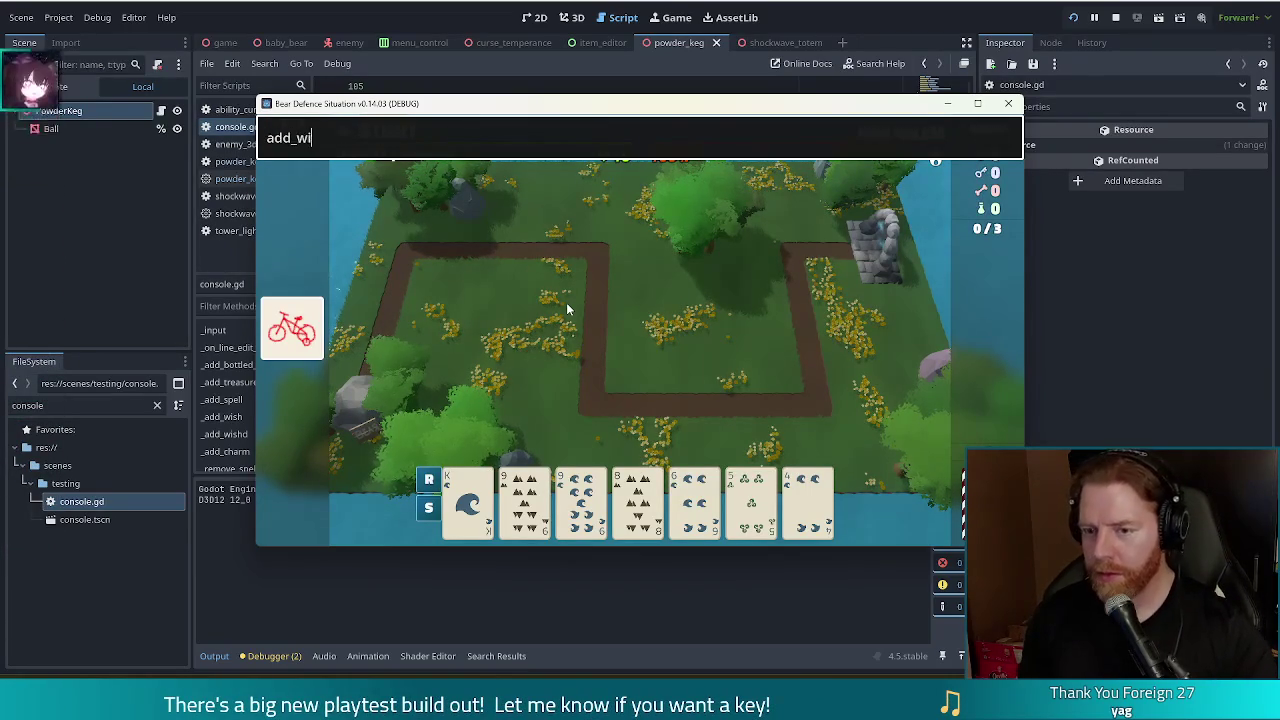
text(sh powder_keg)
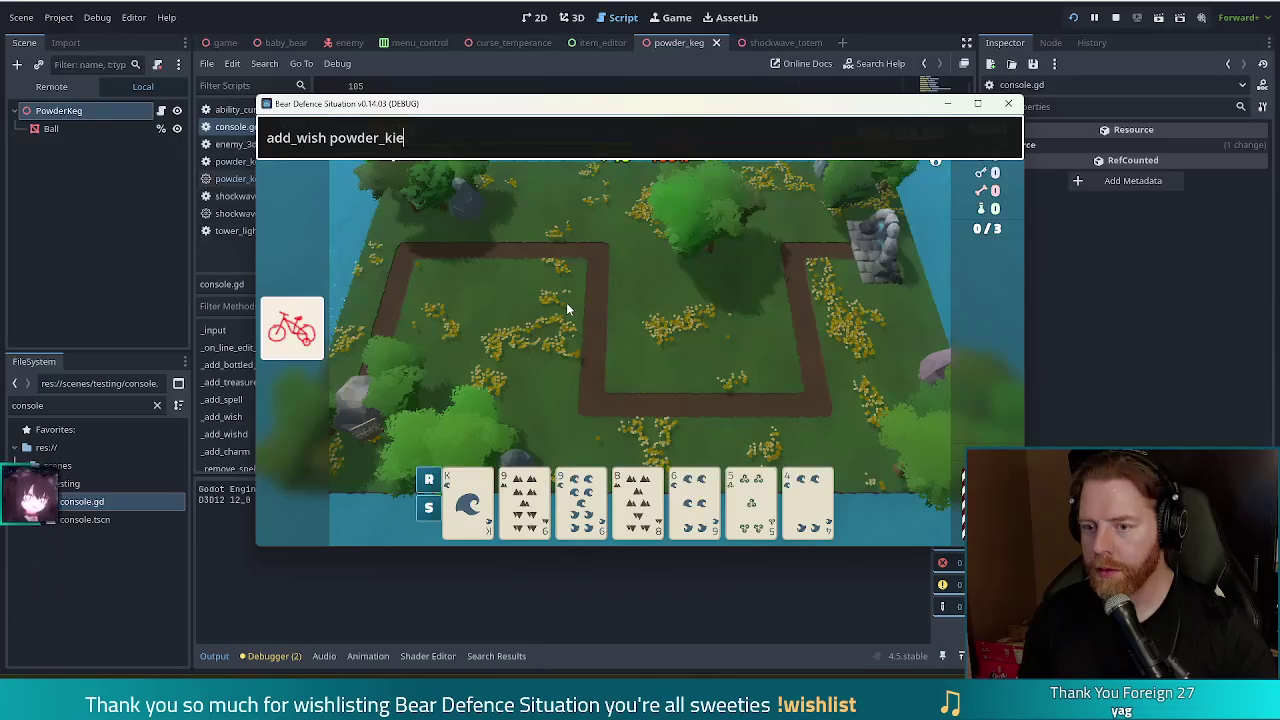
key(Return)
mouse_move(287, 366)
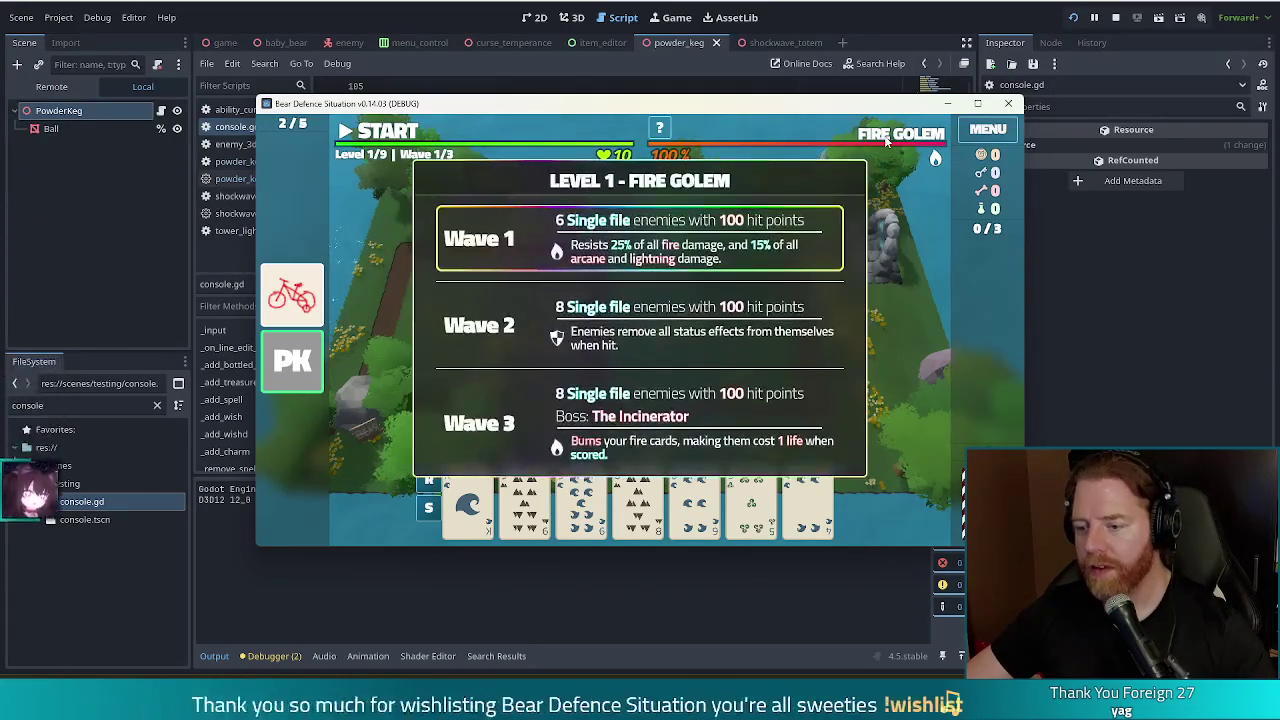
Skip through all three Fire Golem waves, upgrade the Ballista Tower's shots, and advance to Level 2
key(k)
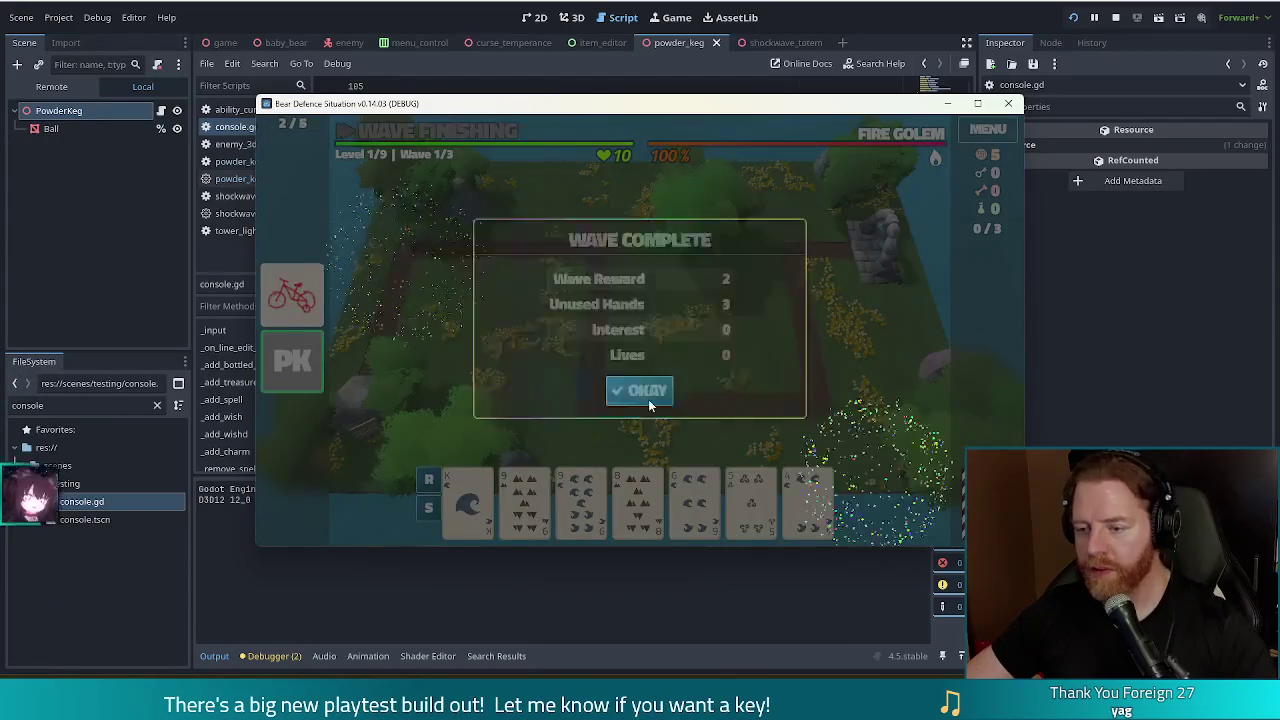
click(648, 392)
key(k)
click(648, 392)
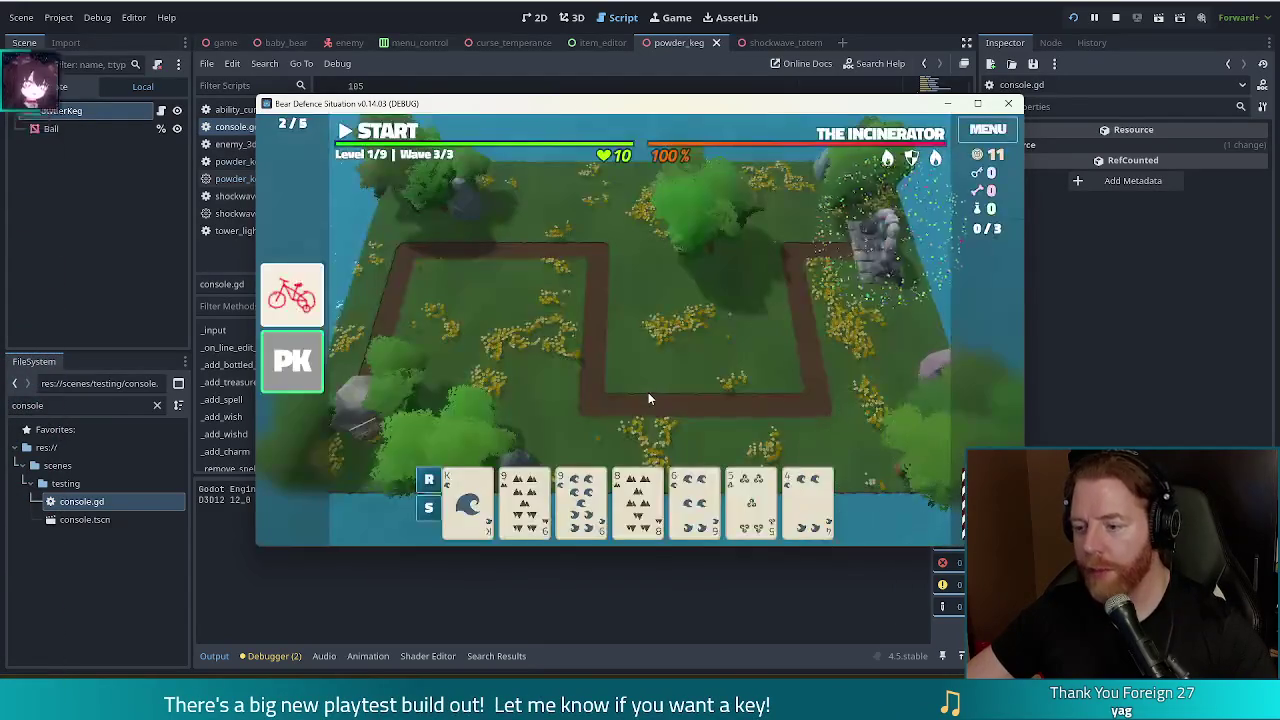
key(k)
click(646, 392)
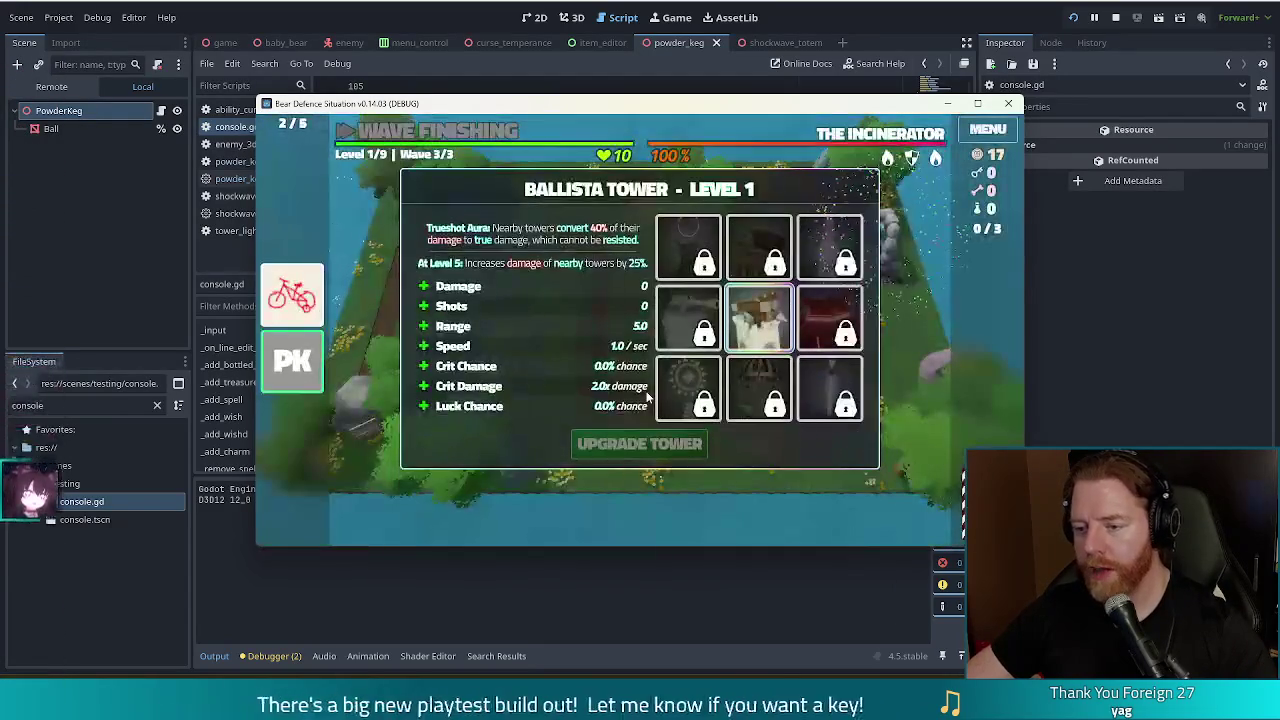
click(640, 444)
click(640, 444)
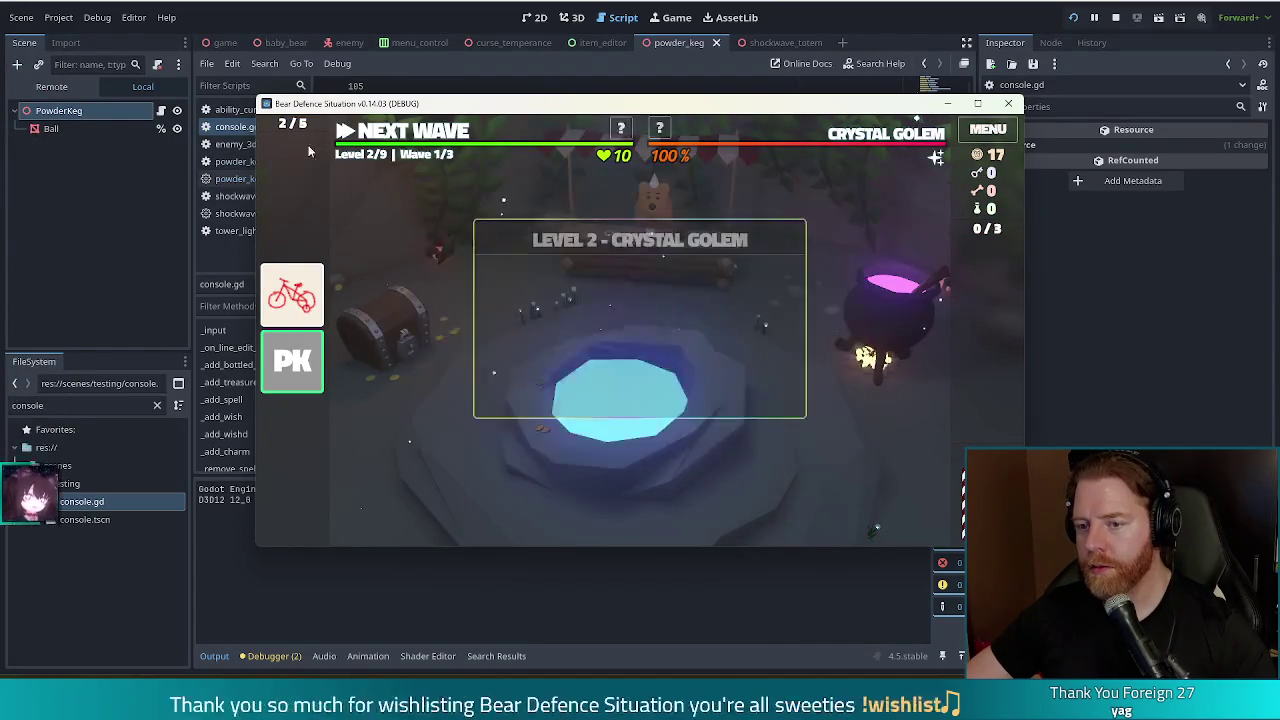
Throw gold into the wishing well and take the Charmed wish
click(651, 397)
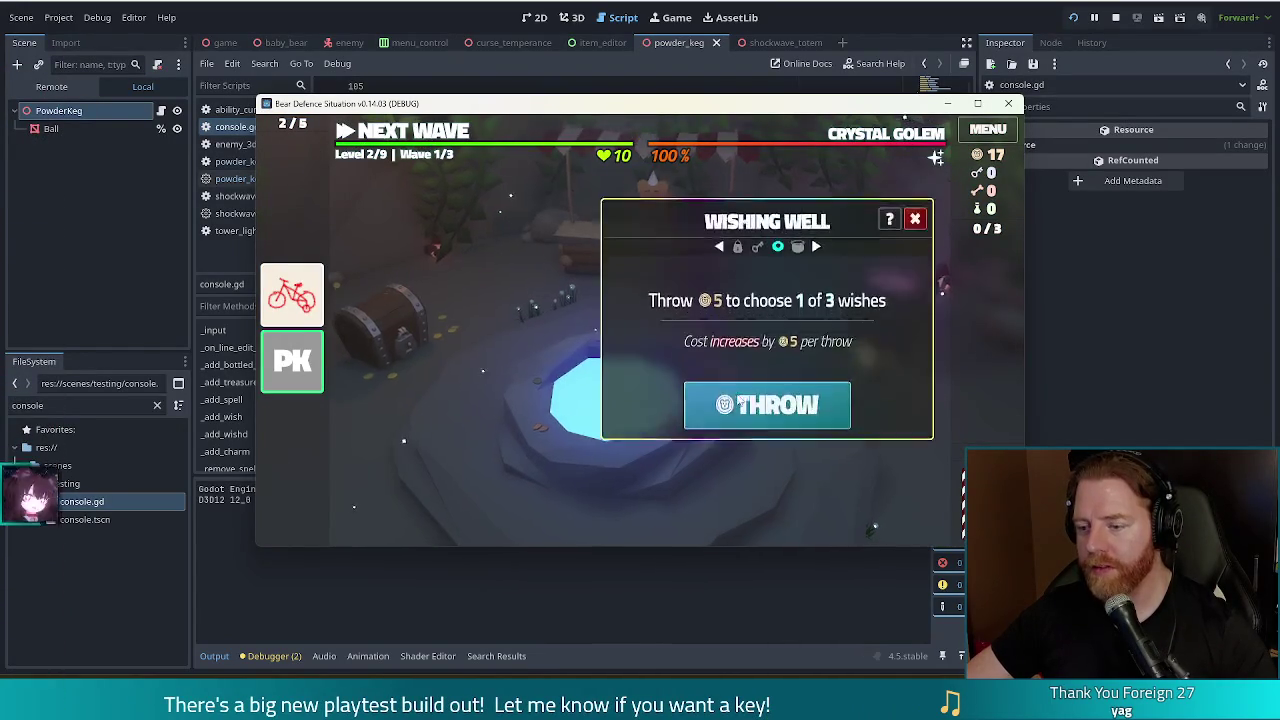
click(766, 394)
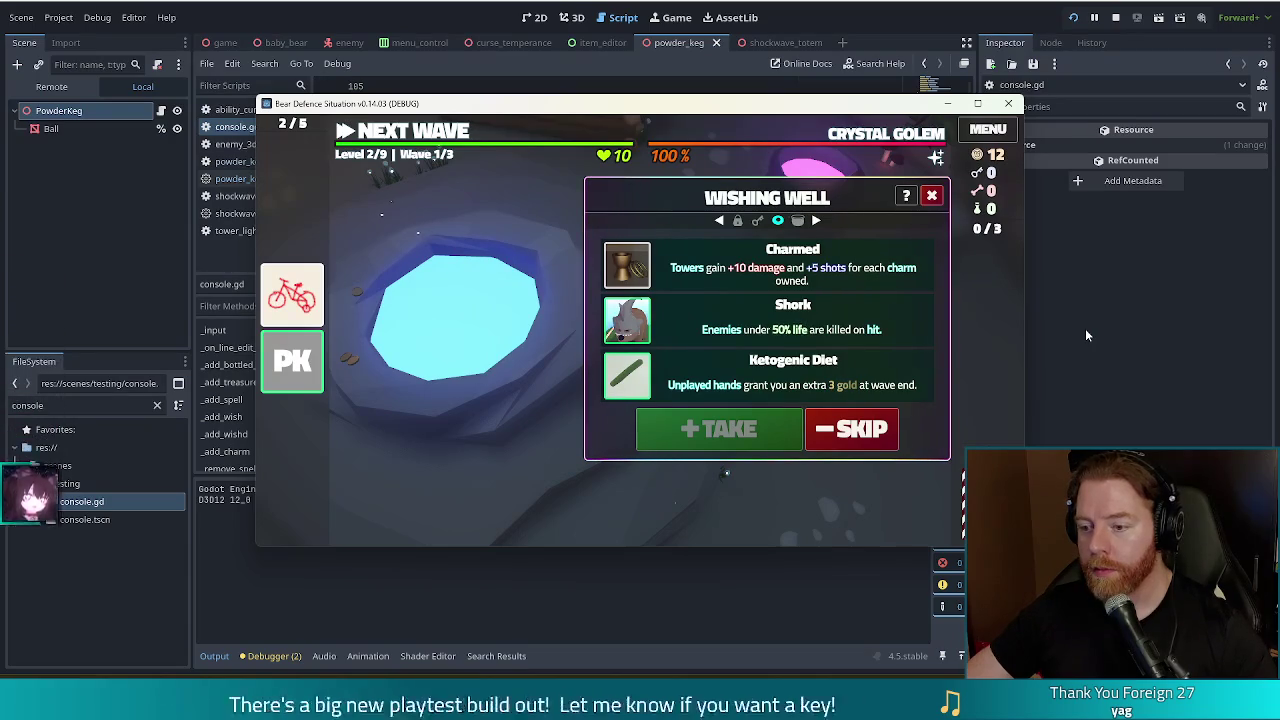
click(712, 262)
click(718, 428)
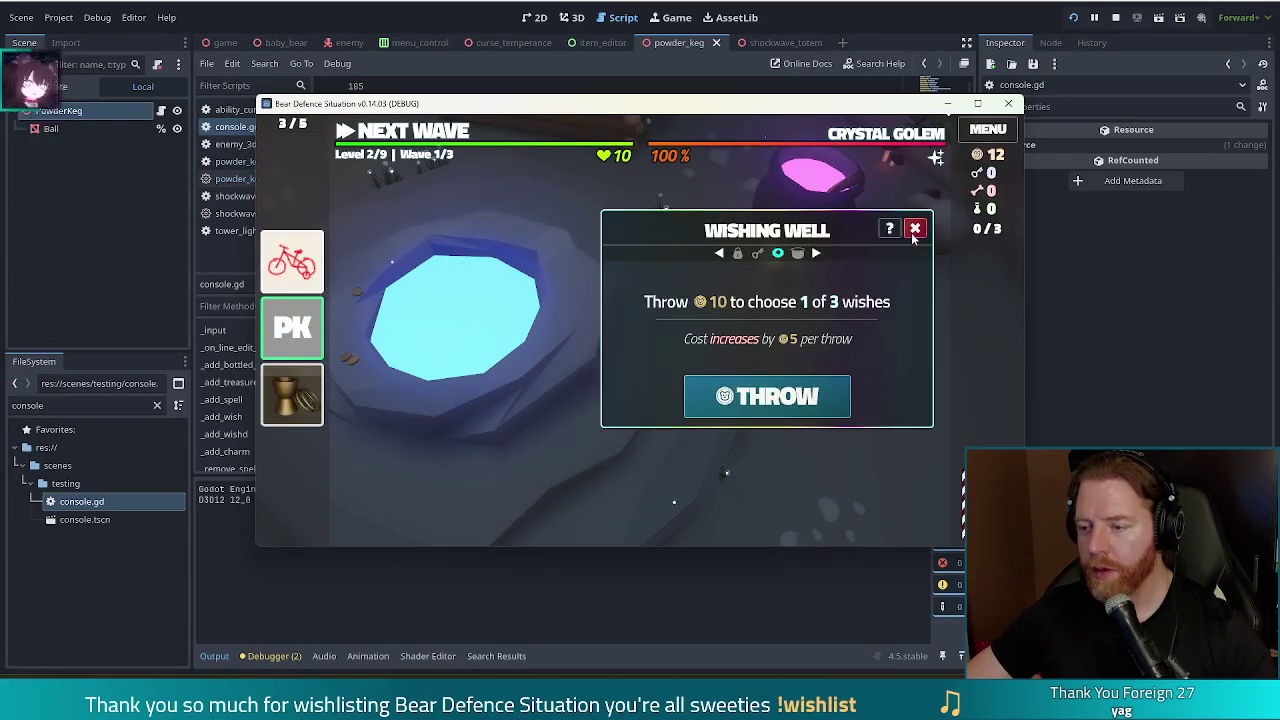
click(920, 192)
Buy the Potato from the shop, then start Level 2's first wave
click(630, 237)
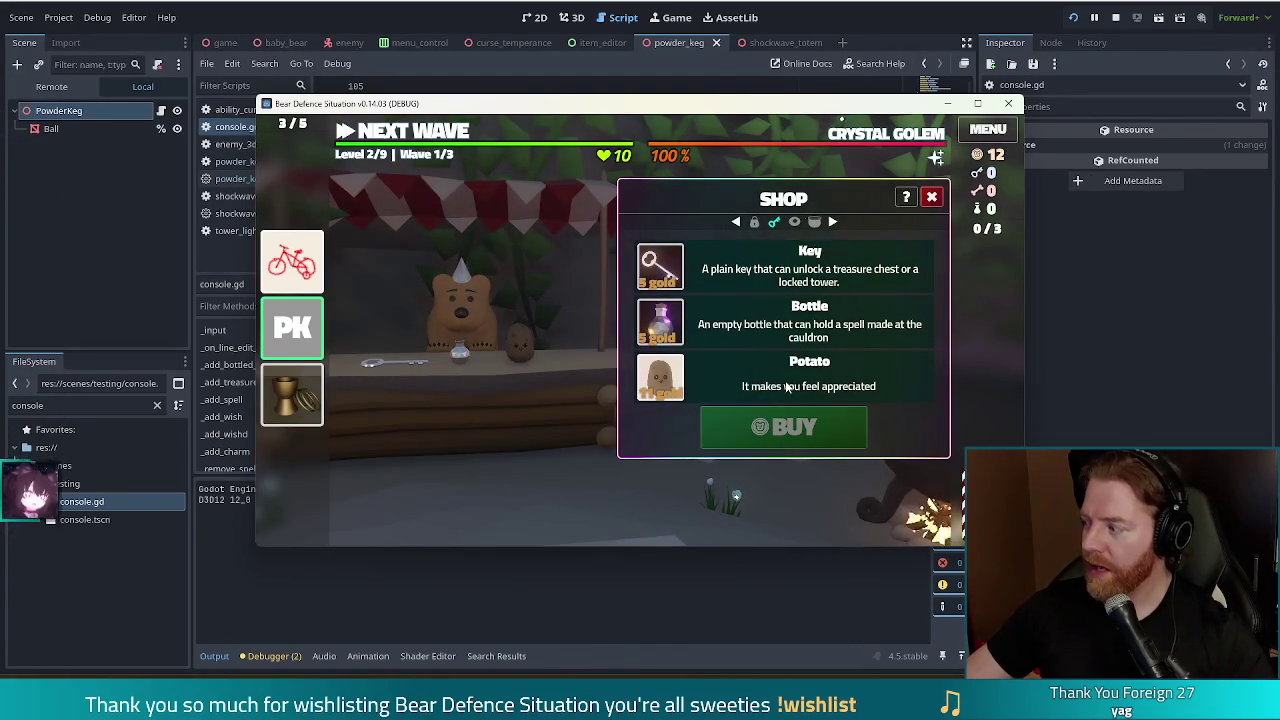
click(695, 397)
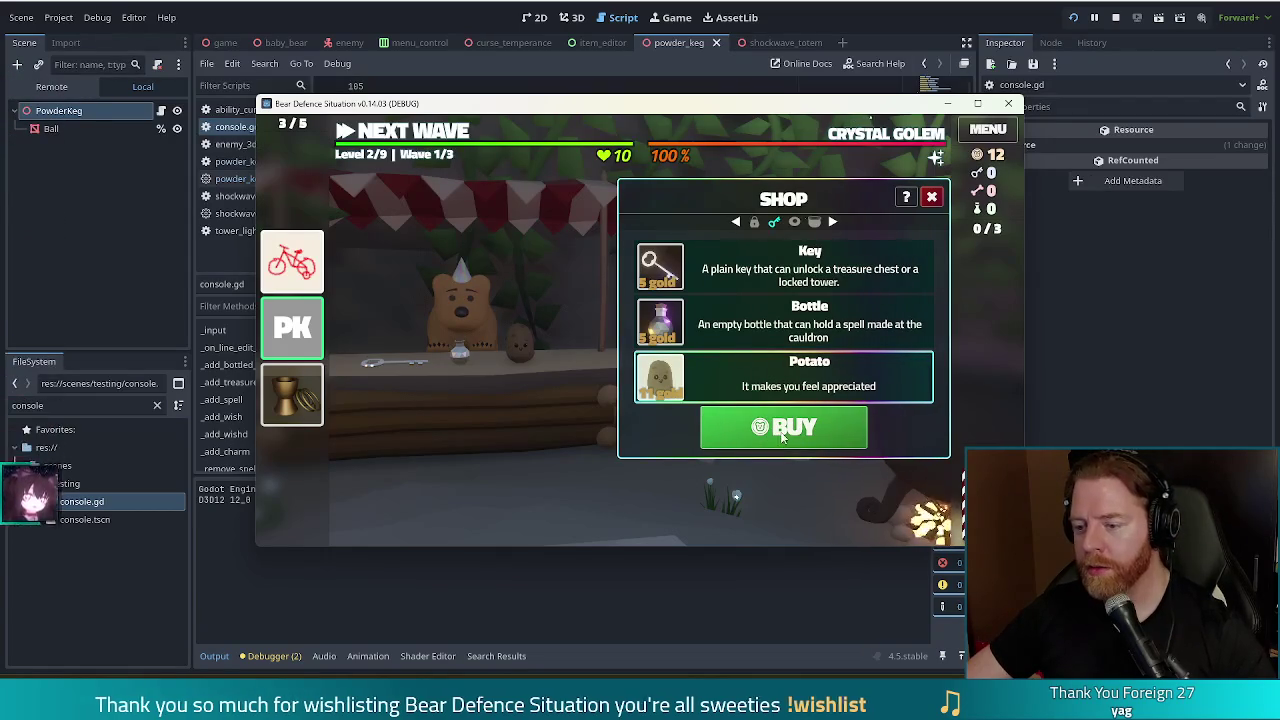
mouse_move(652, 385)
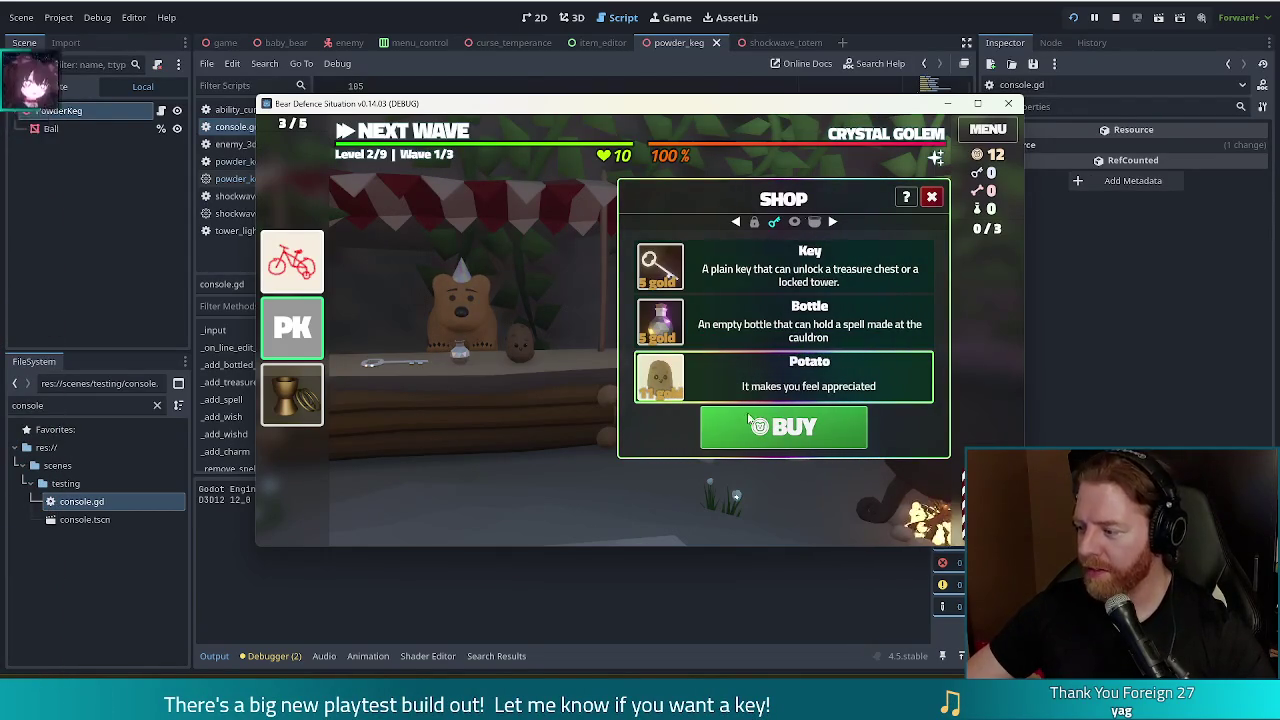
click(748, 420)
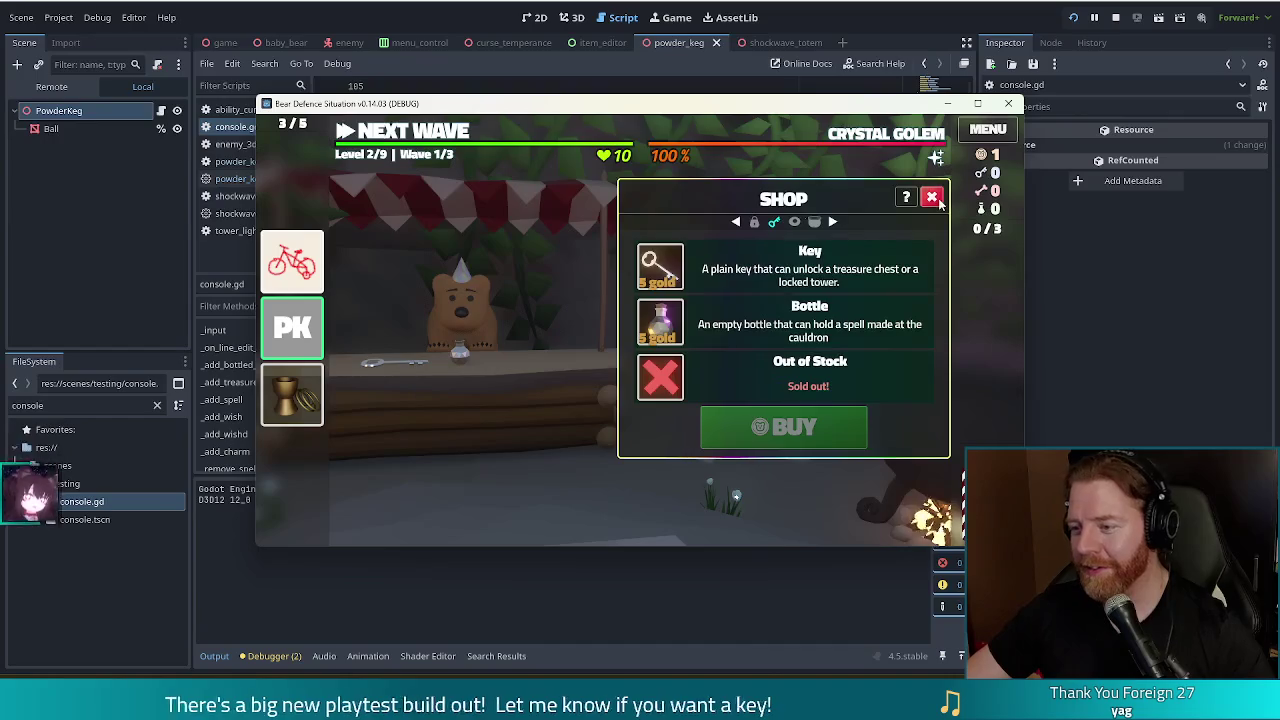
click(935, 198)
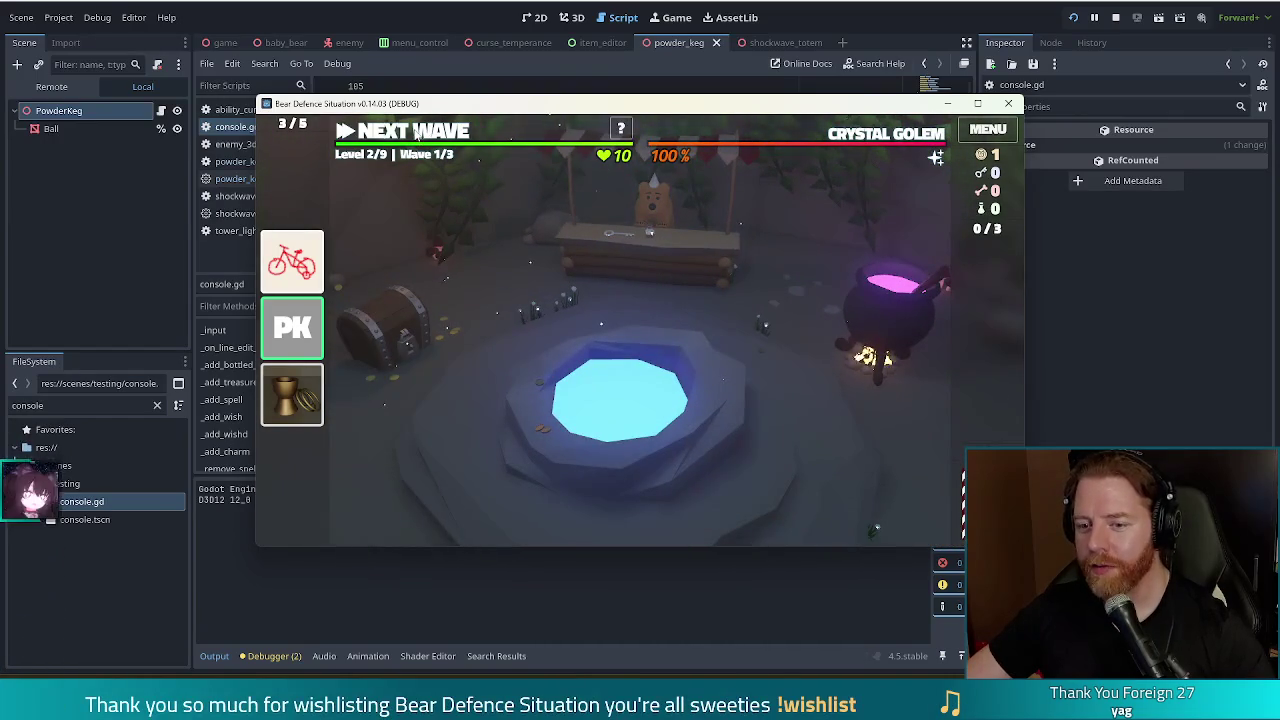
click(413, 133)
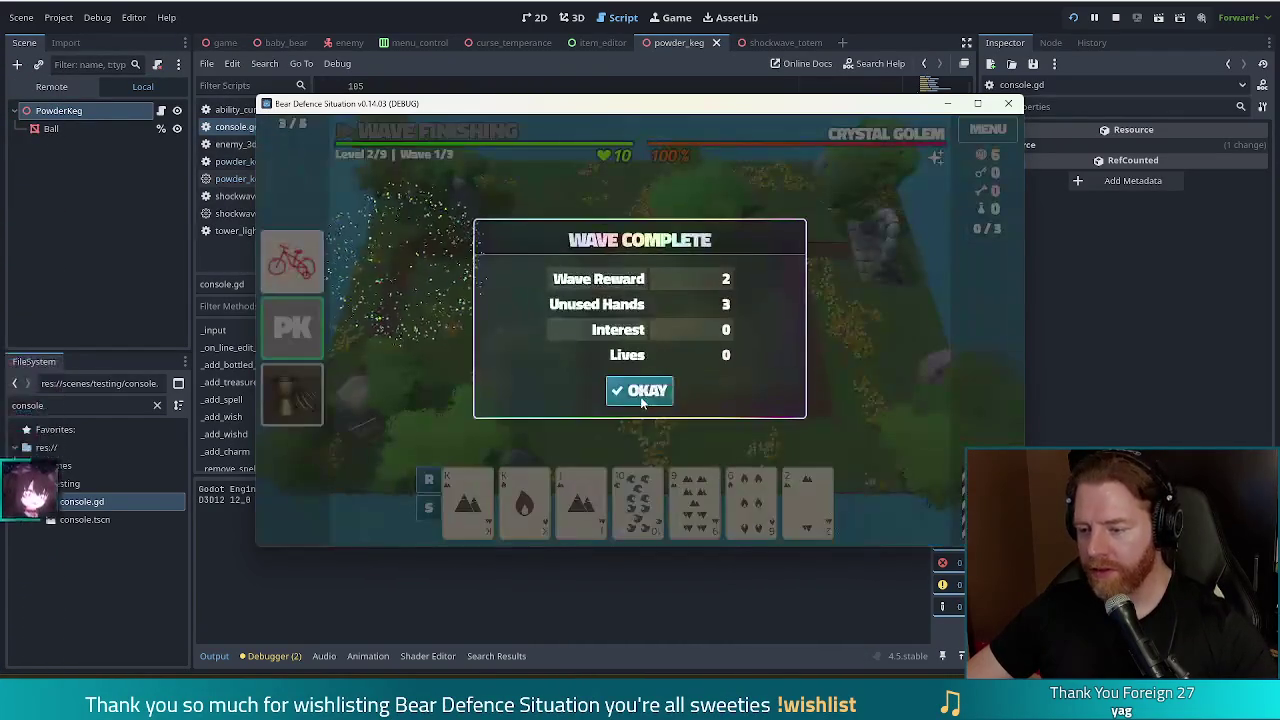
Dismiss the wave results and discard a selected card for new ones
click(640, 393)
mouse_move(878, 143)
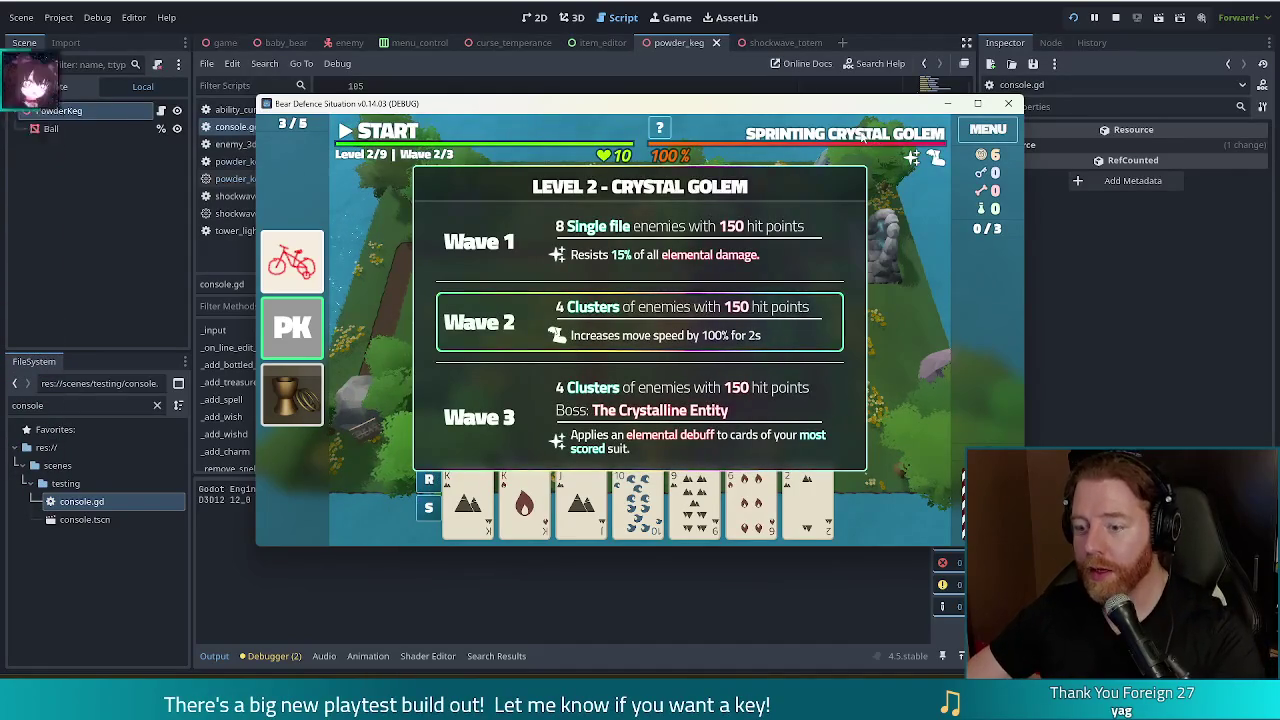
click(752, 498)
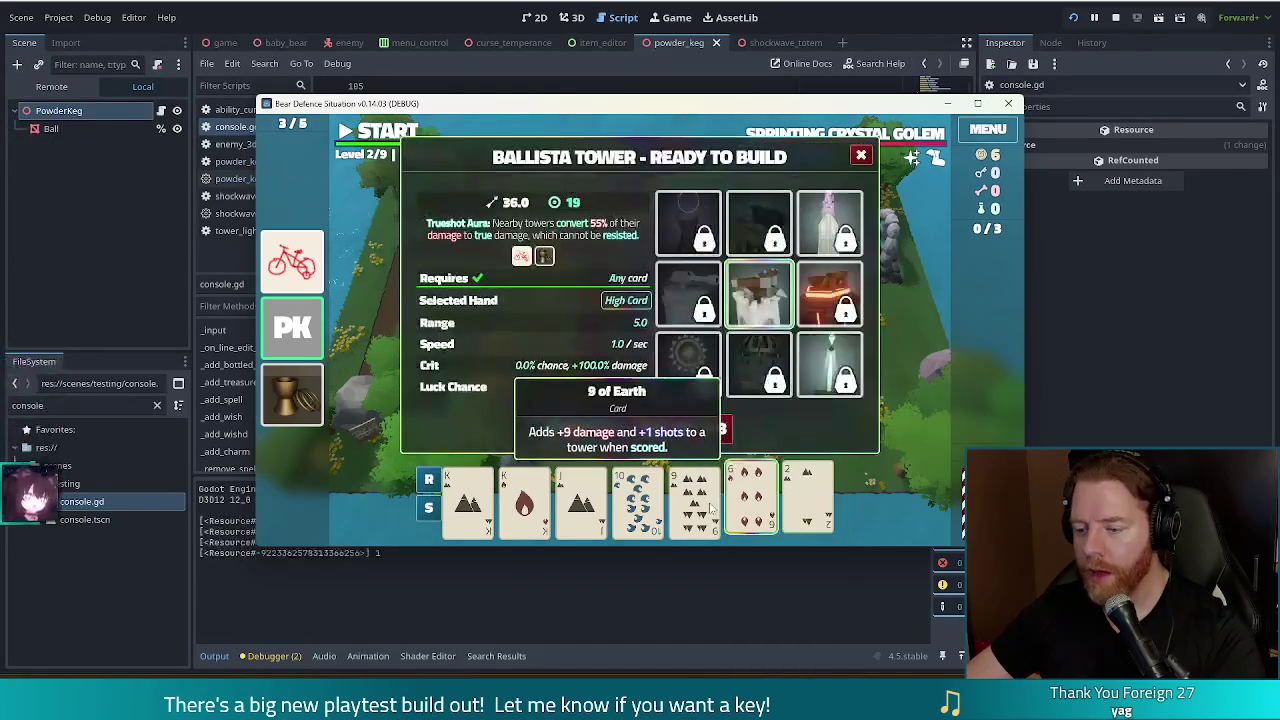
click(686, 429)
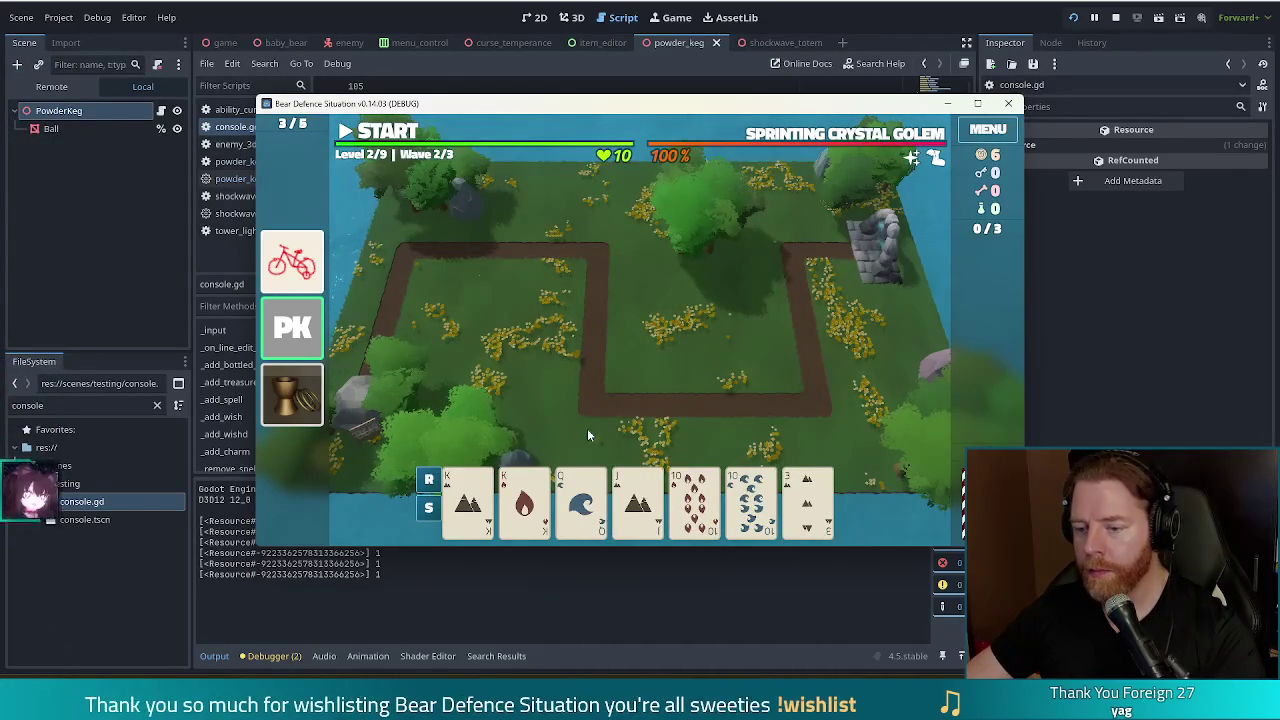
Select two kings and two tens to form a Two Pair Ballista hand
click(468, 500)
click(524, 500)
click(694, 500)
click(731, 502)
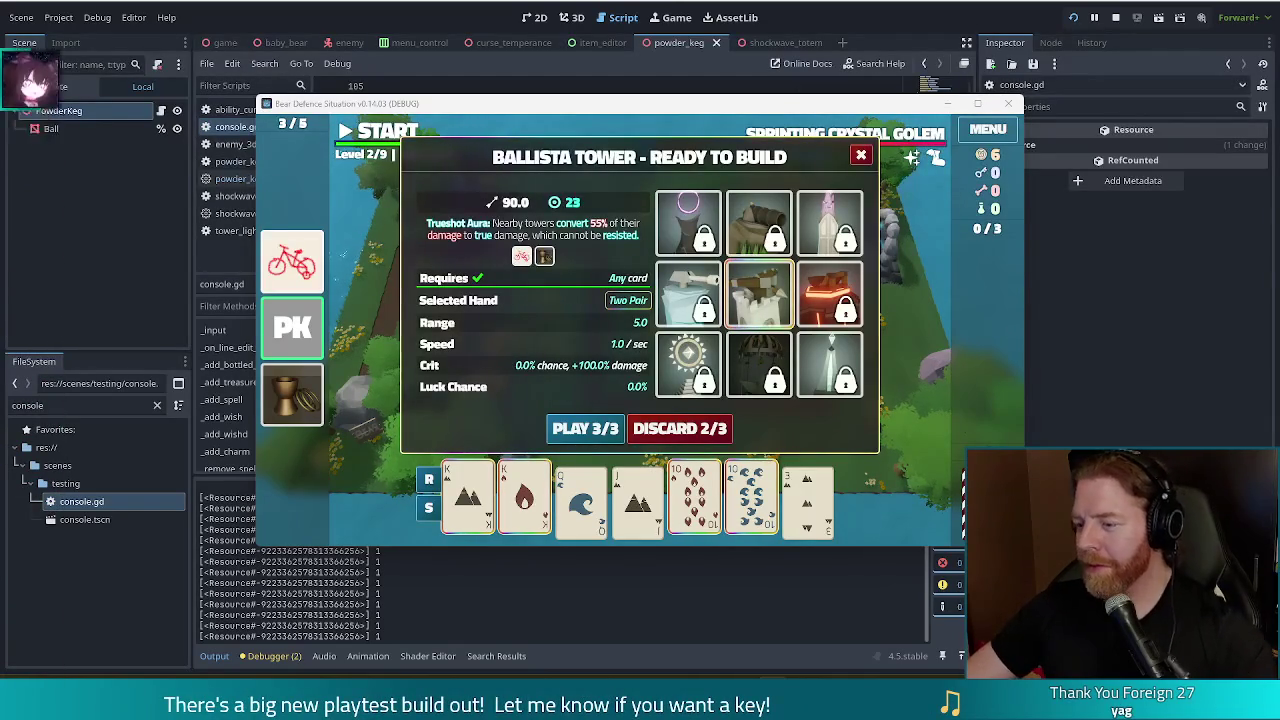
Place the Ballista Tower in the centre of the path loop, then select two aces and two threes
click(583, 428)
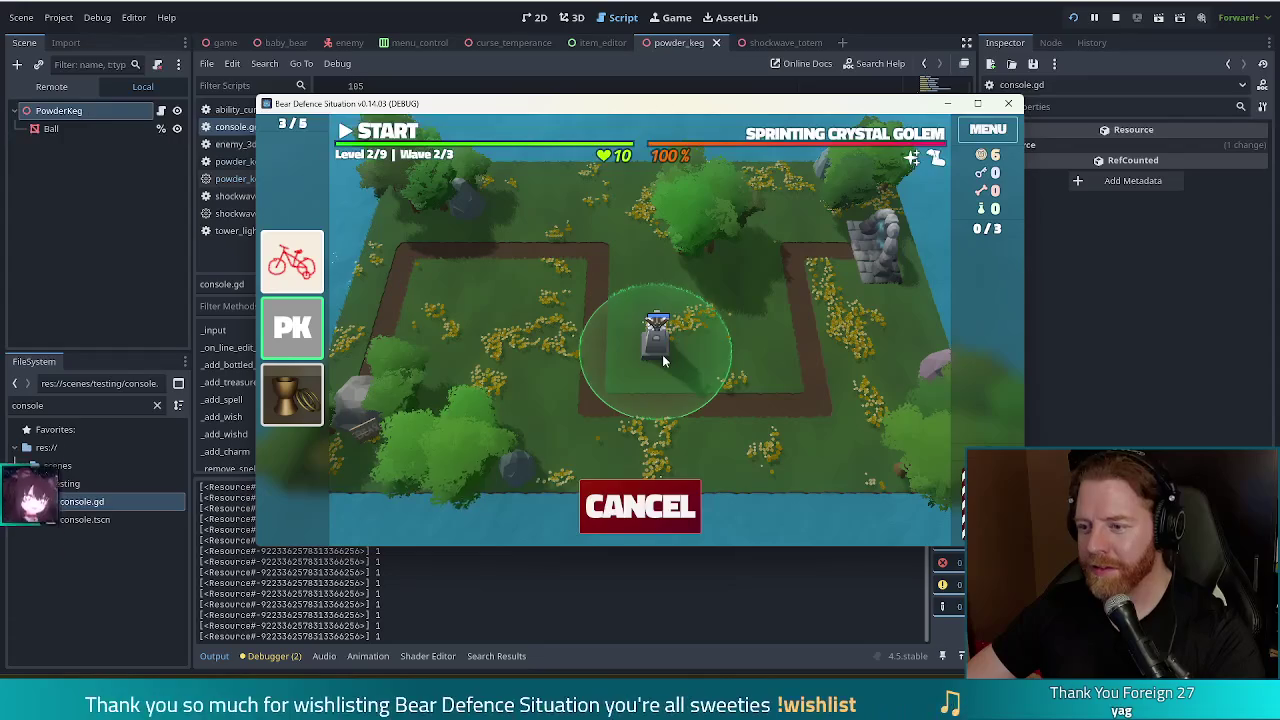
click(662, 358)
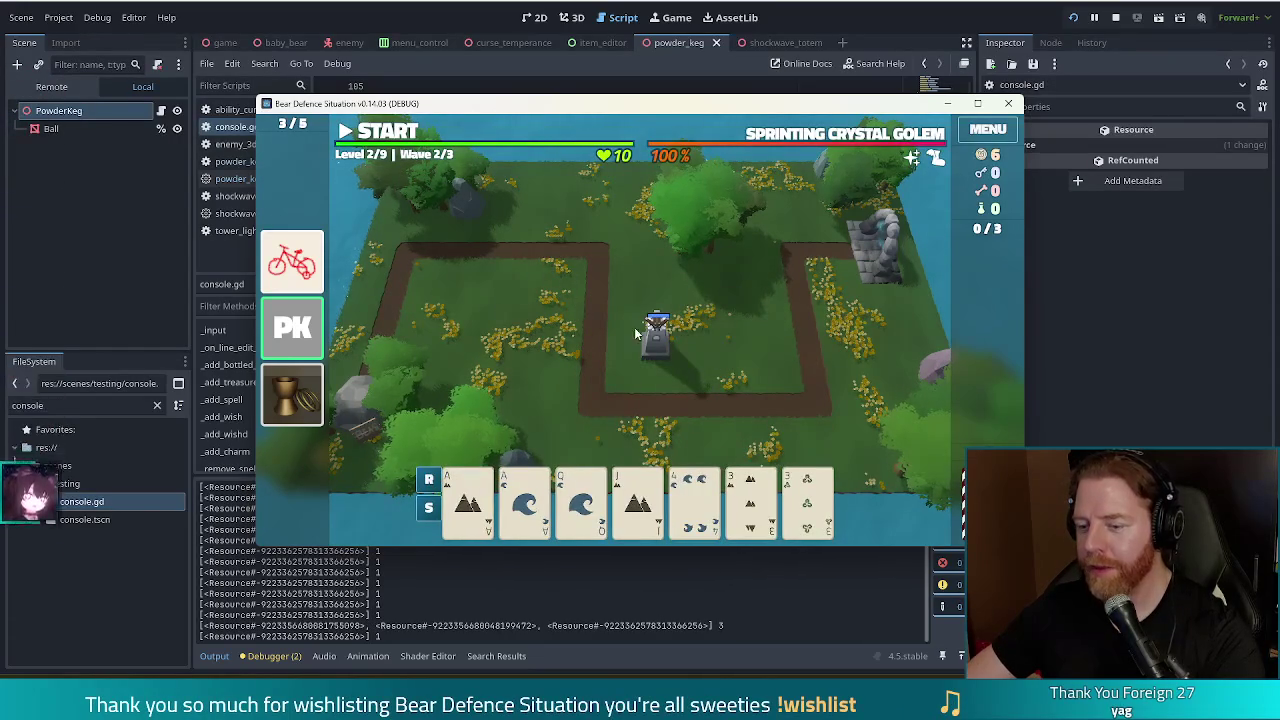
click(468, 500)
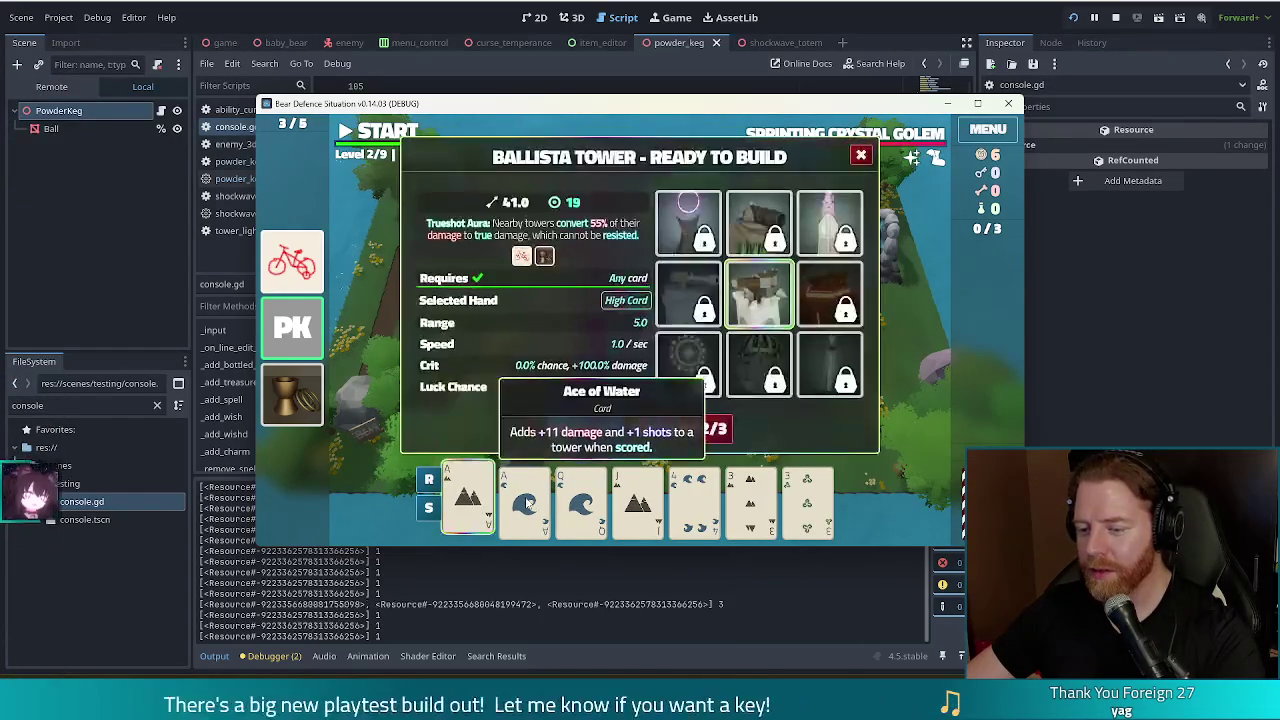
click(527, 503)
click(750, 497)
click(807, 497)
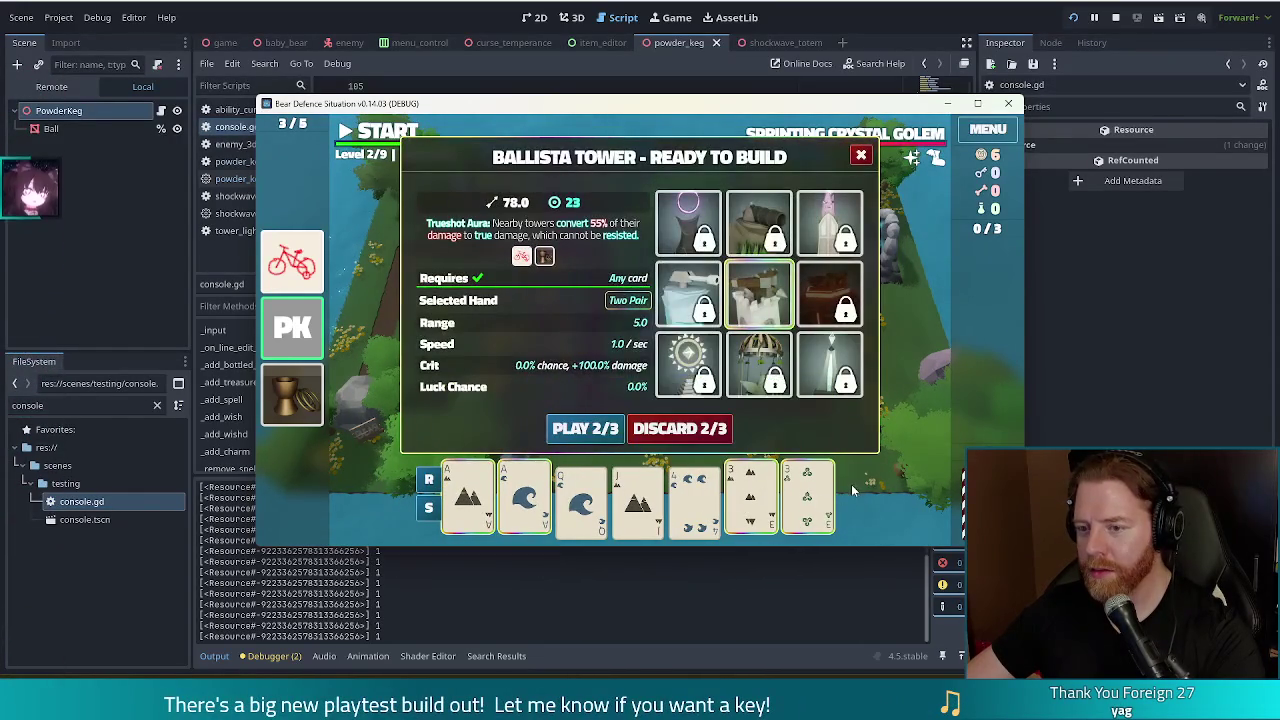
Build the second Ballista Tower near the upper-left path and start wave 2
click(585, 428)
click(548, 290)
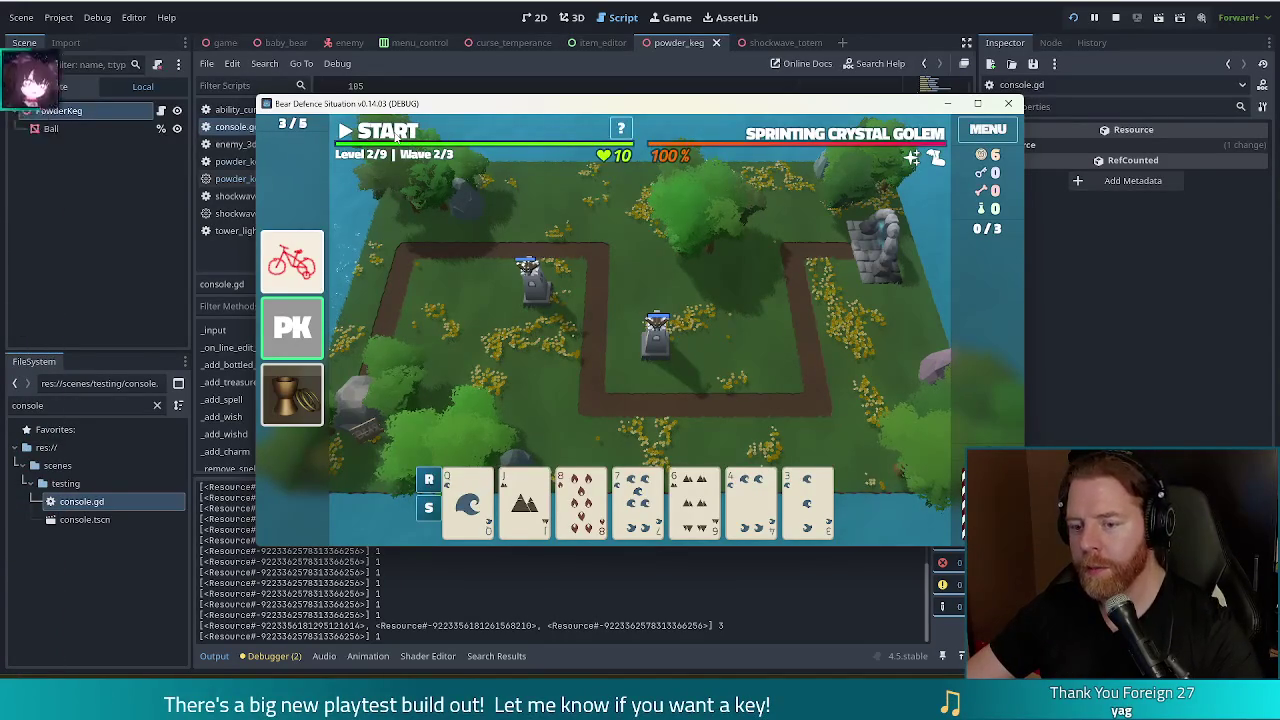
key(space)
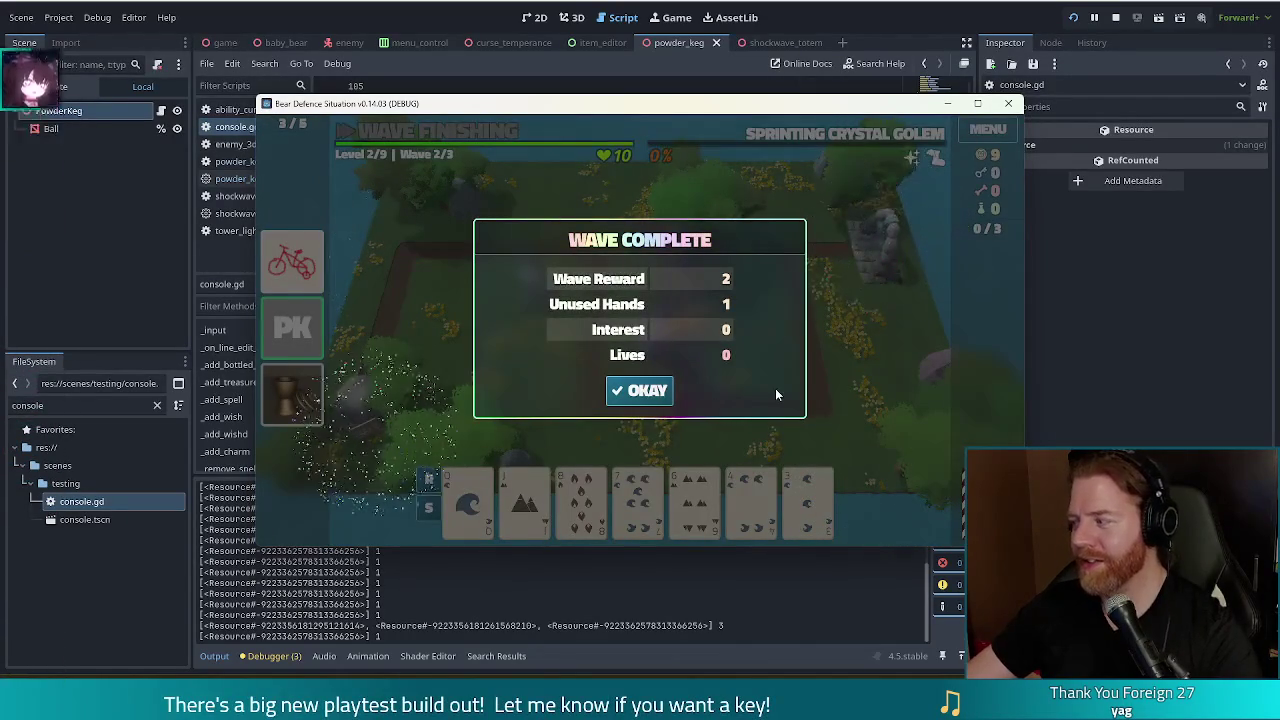
Dismiss the wave 2 results and discard cards, including the Jack of Earth, for replacements
click(625, 391)
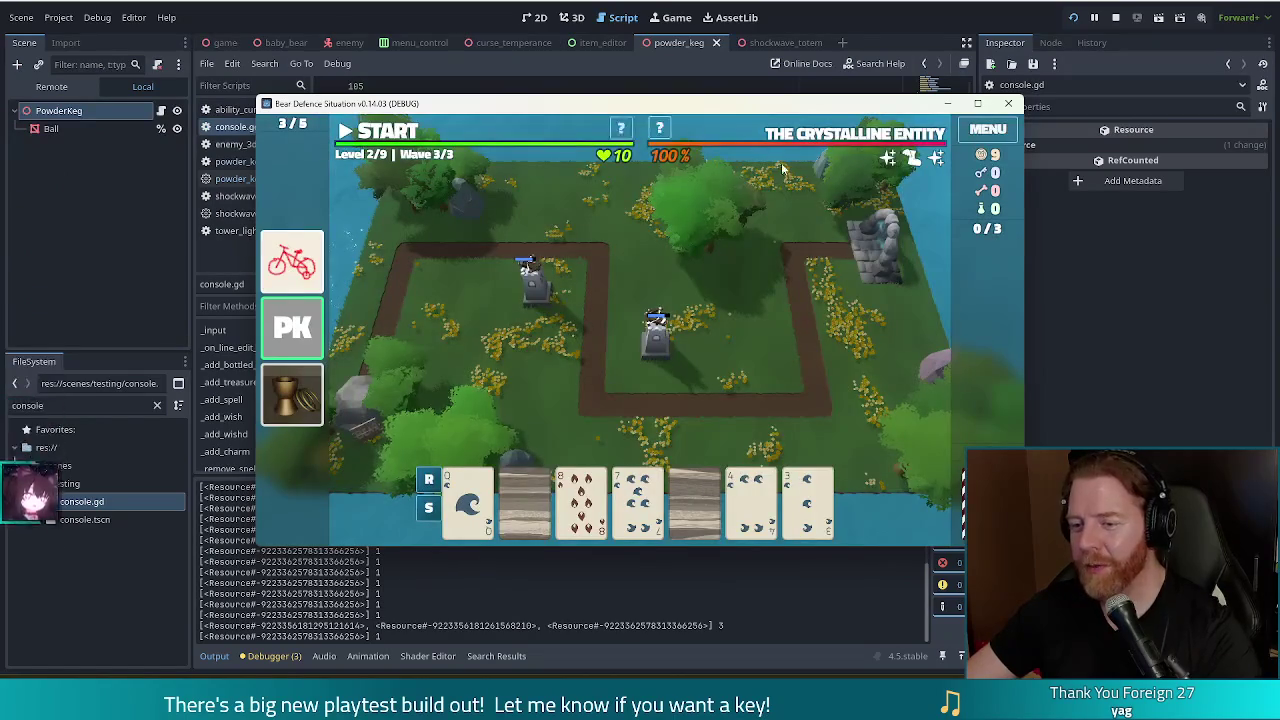
mouse_move(838, 143)
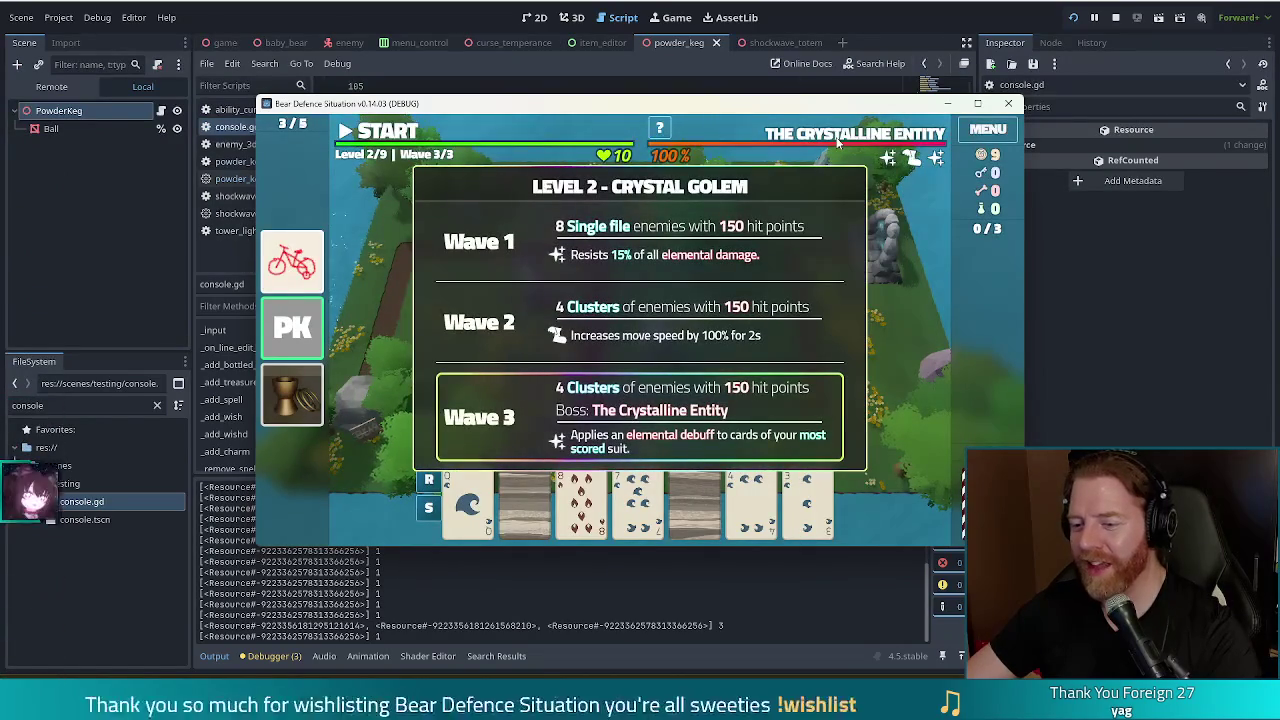
click(530, 514)
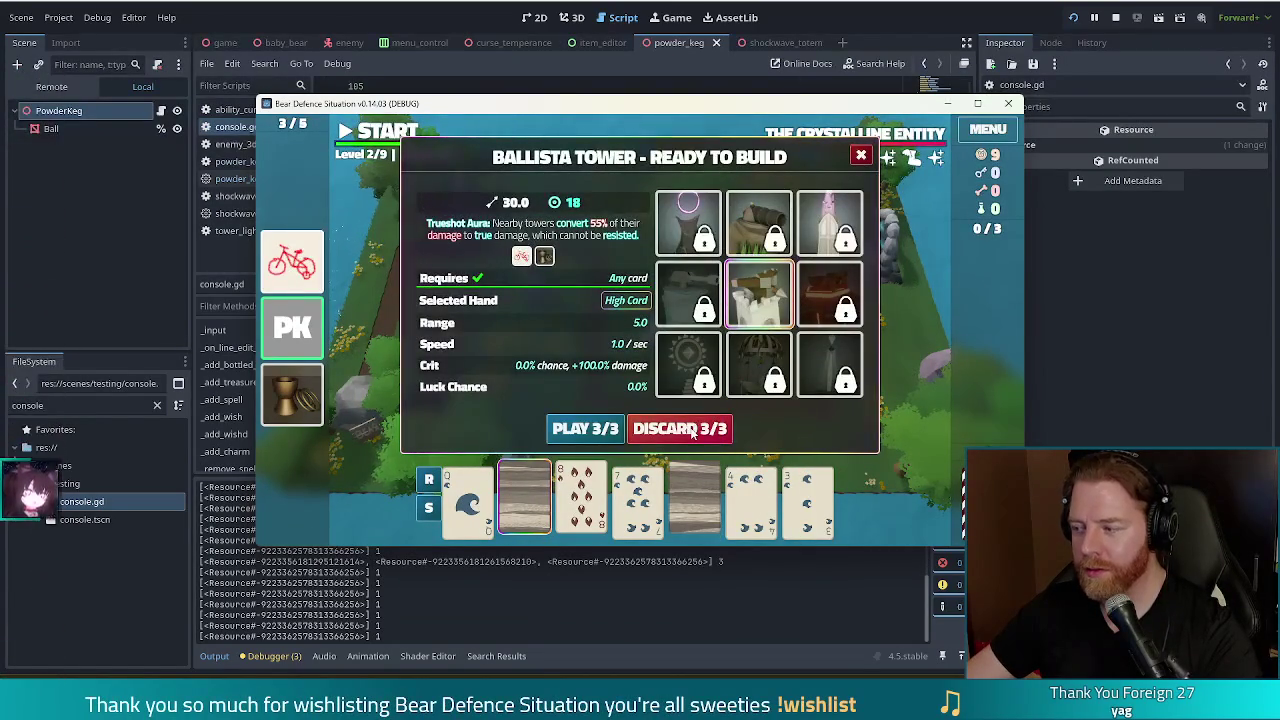
click(692, 430)
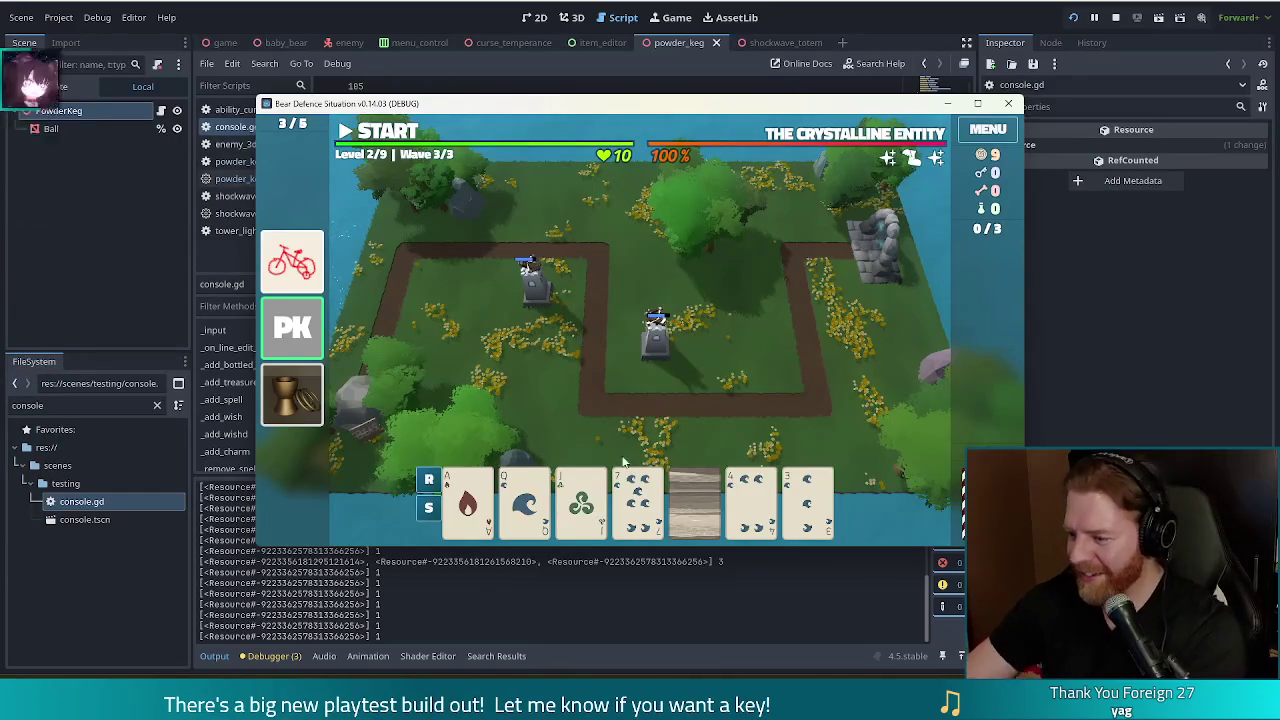
click(468, 500)
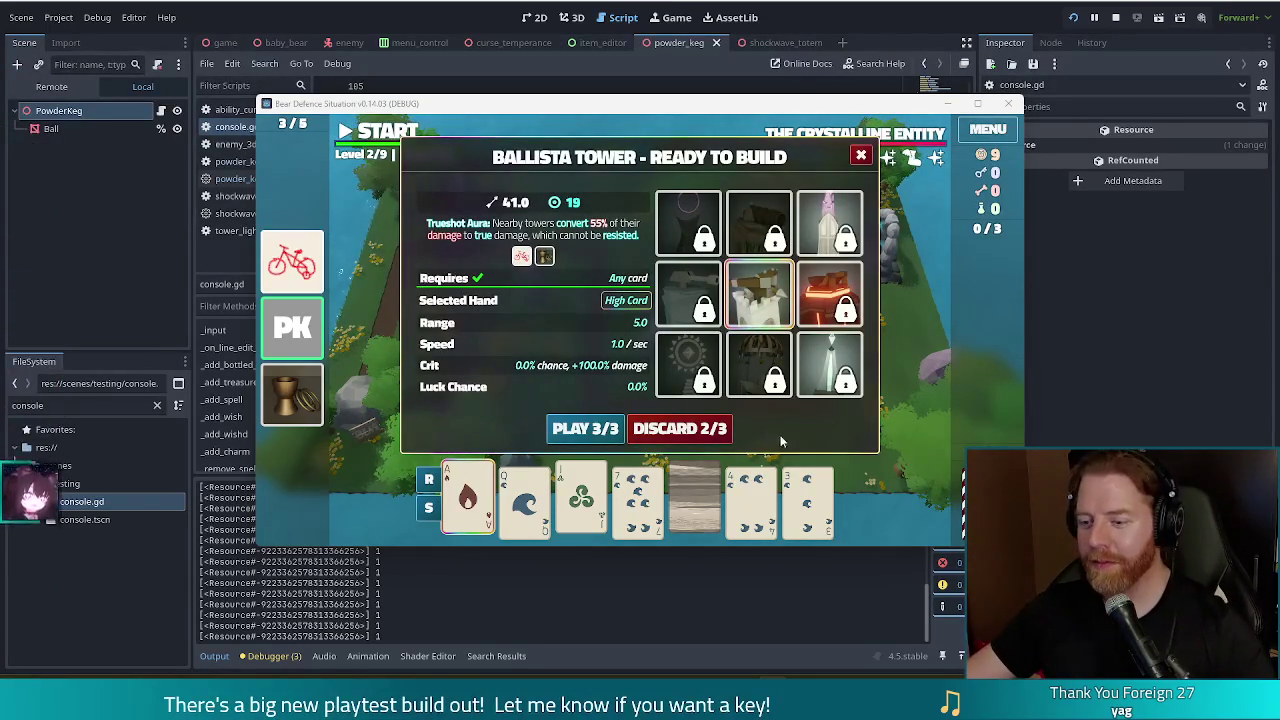
Redeal, play a four-card Water flush, place the ballista on the map's right, and start the wave
click(725, 437)
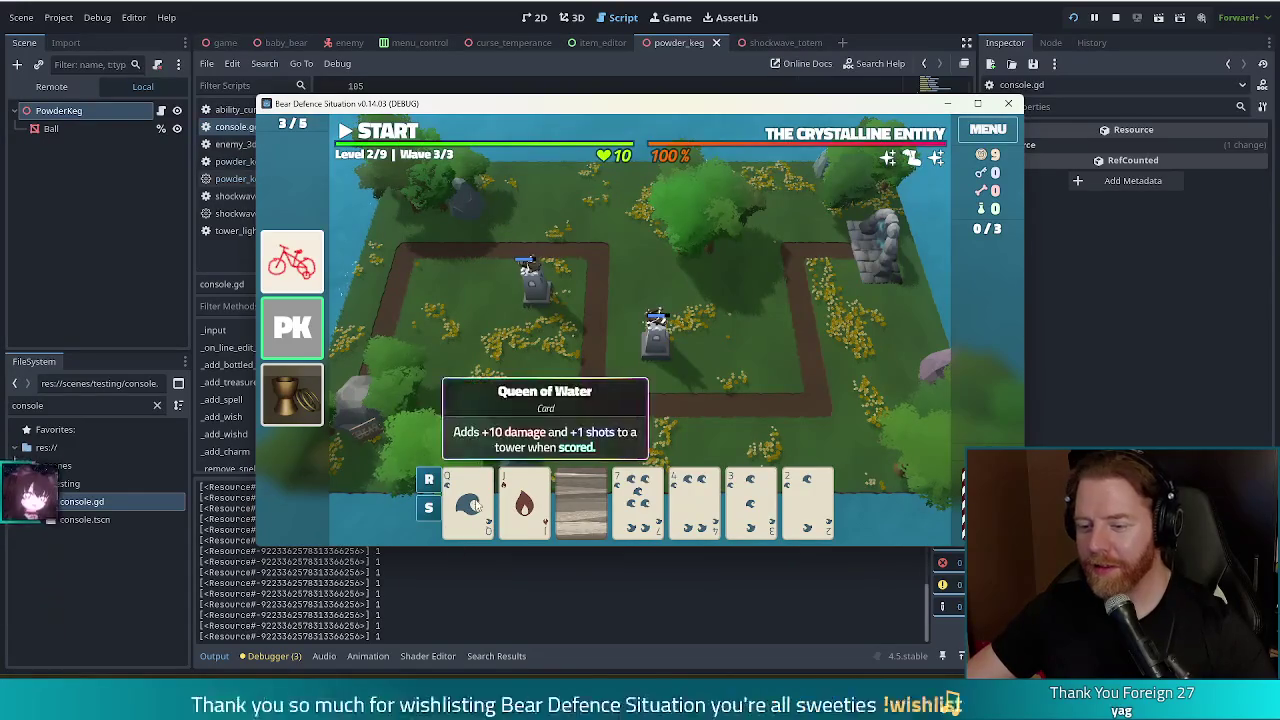
click(655, 508)
click(695, 505)
click(750, 505)
click(807, 505)
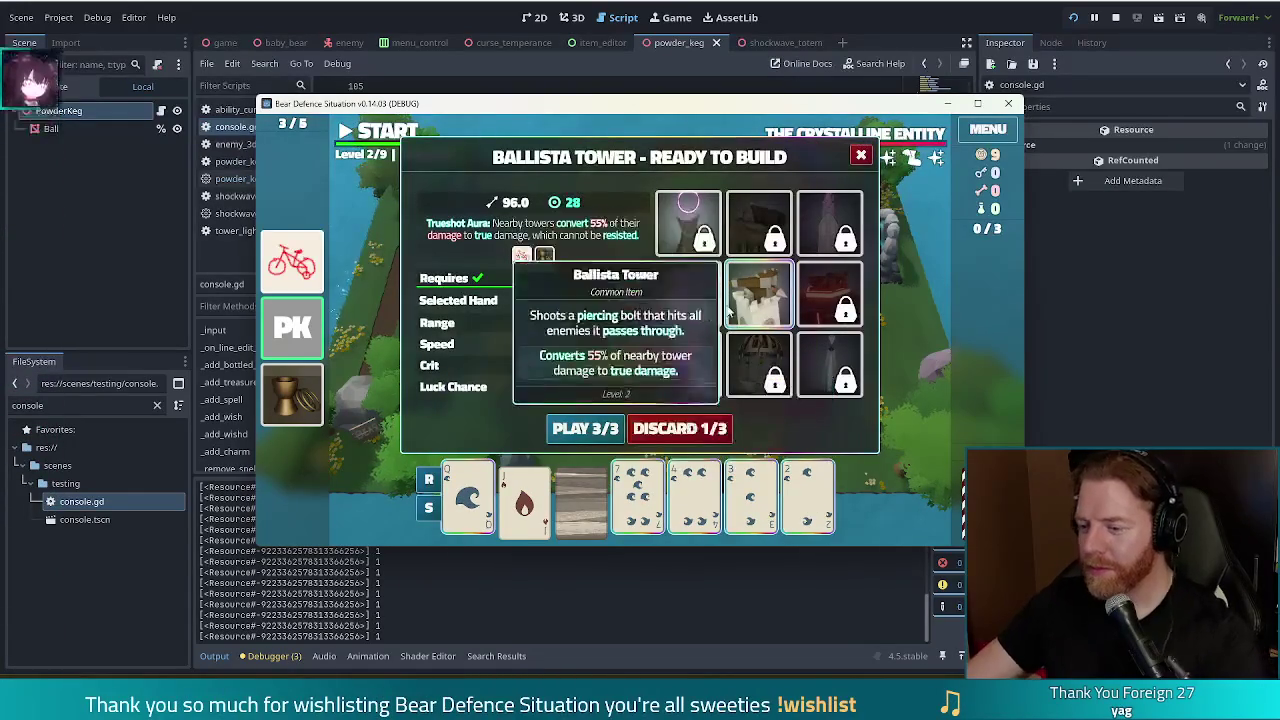
click(585, 428)
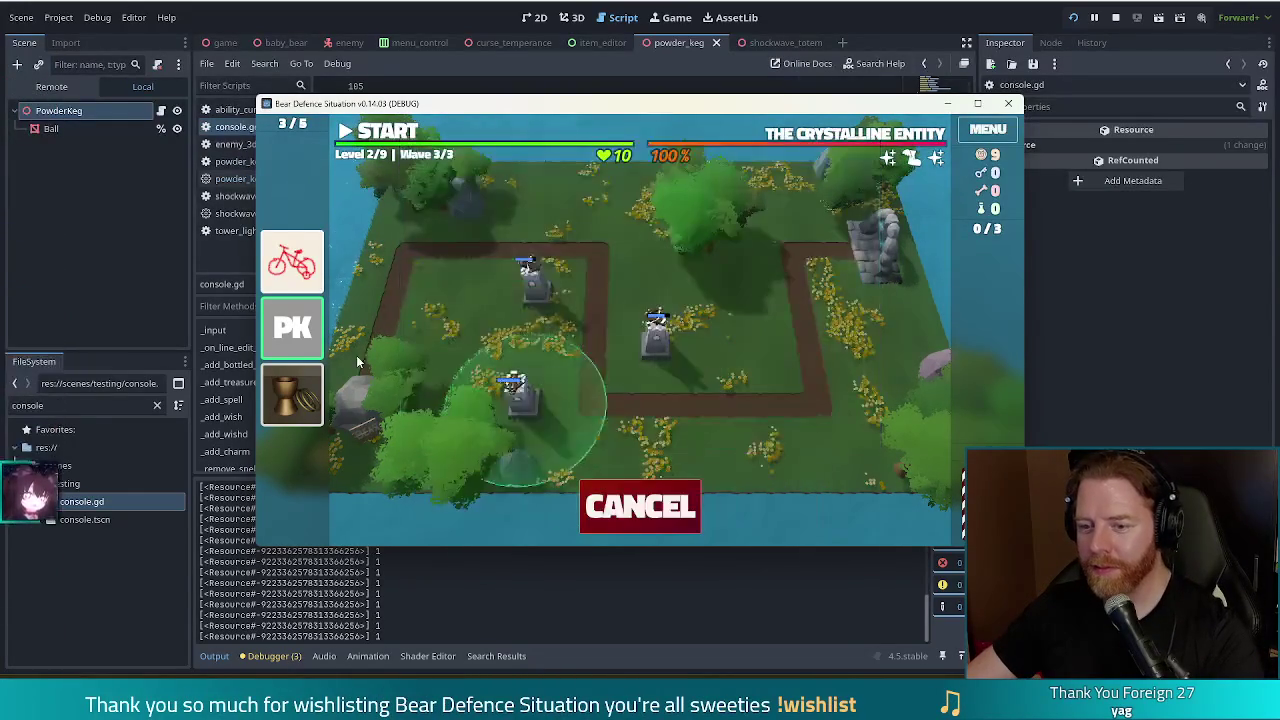
click(755, 348)
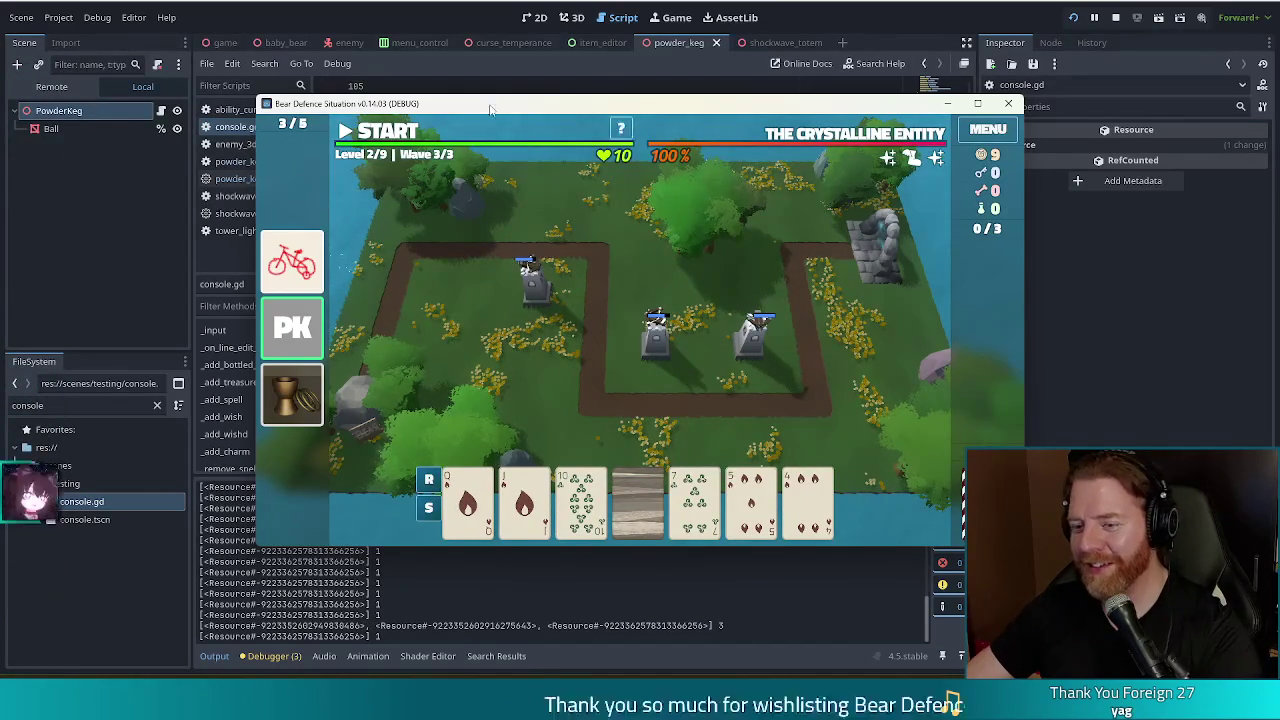
click(392, 137)
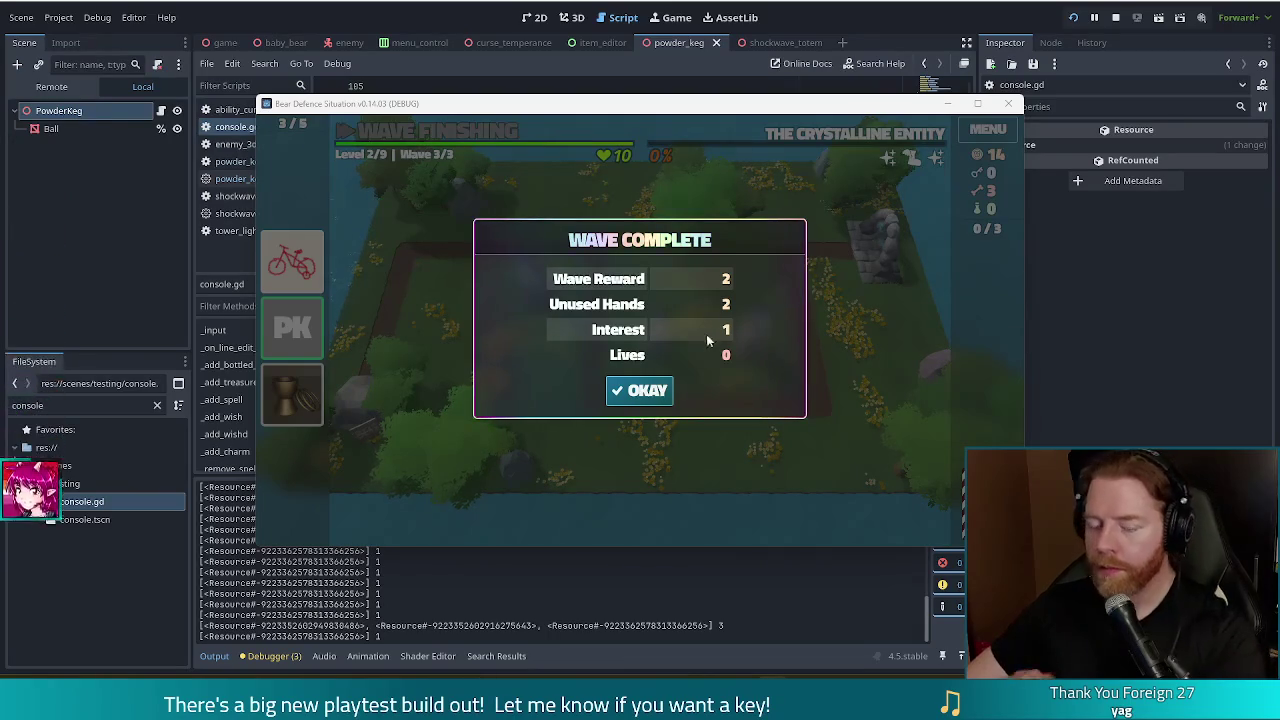
Close the Wave Complete summary to reveal the Ballista Tower Level 3 upgrade panel
click(640, 390)
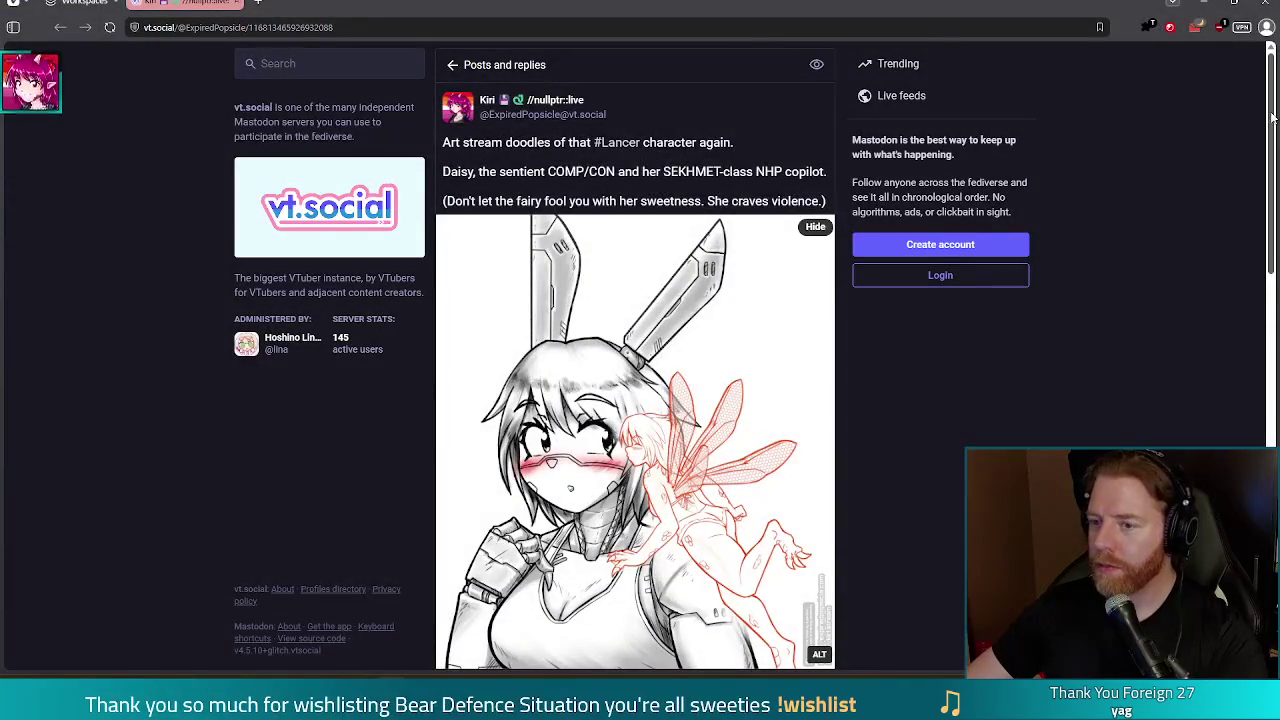
Scroll through the Lancer art post on vt.social, then close the browser window
scroll(1271, 146, down, 1)
scroll(1271, 146, up, 1)
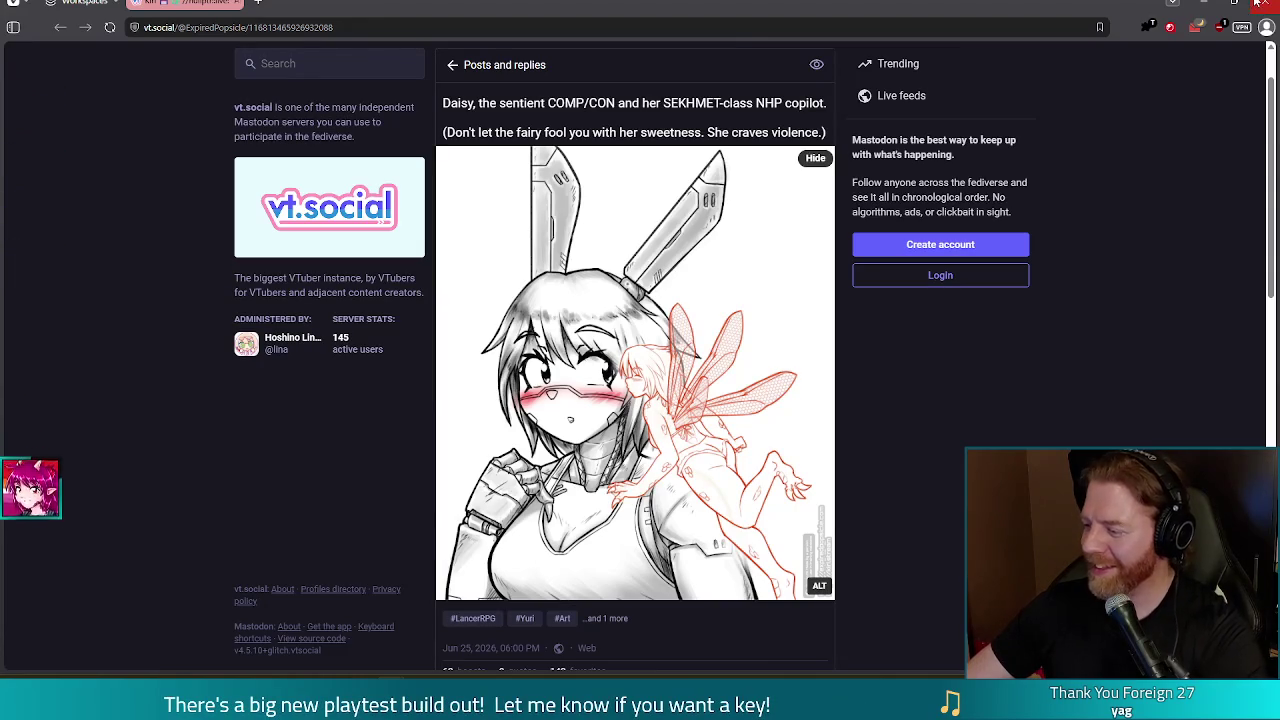
mouse_move(1234, 16)
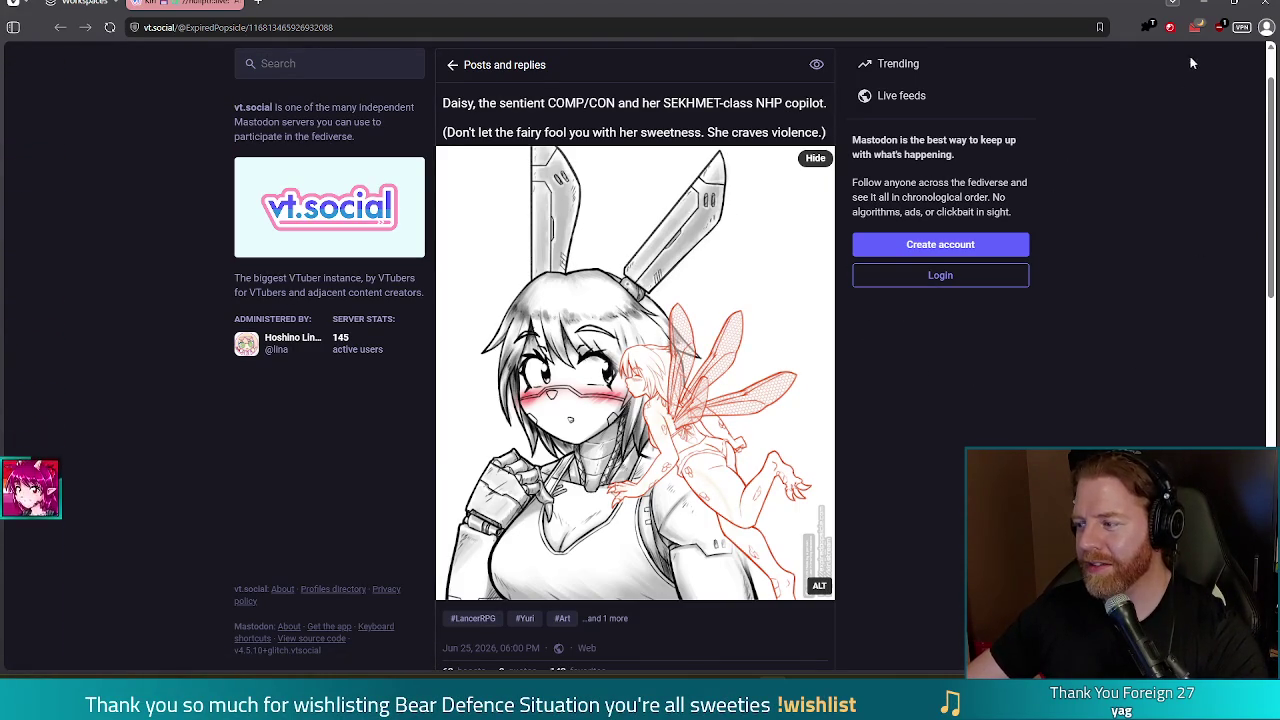
click(1268, 7)
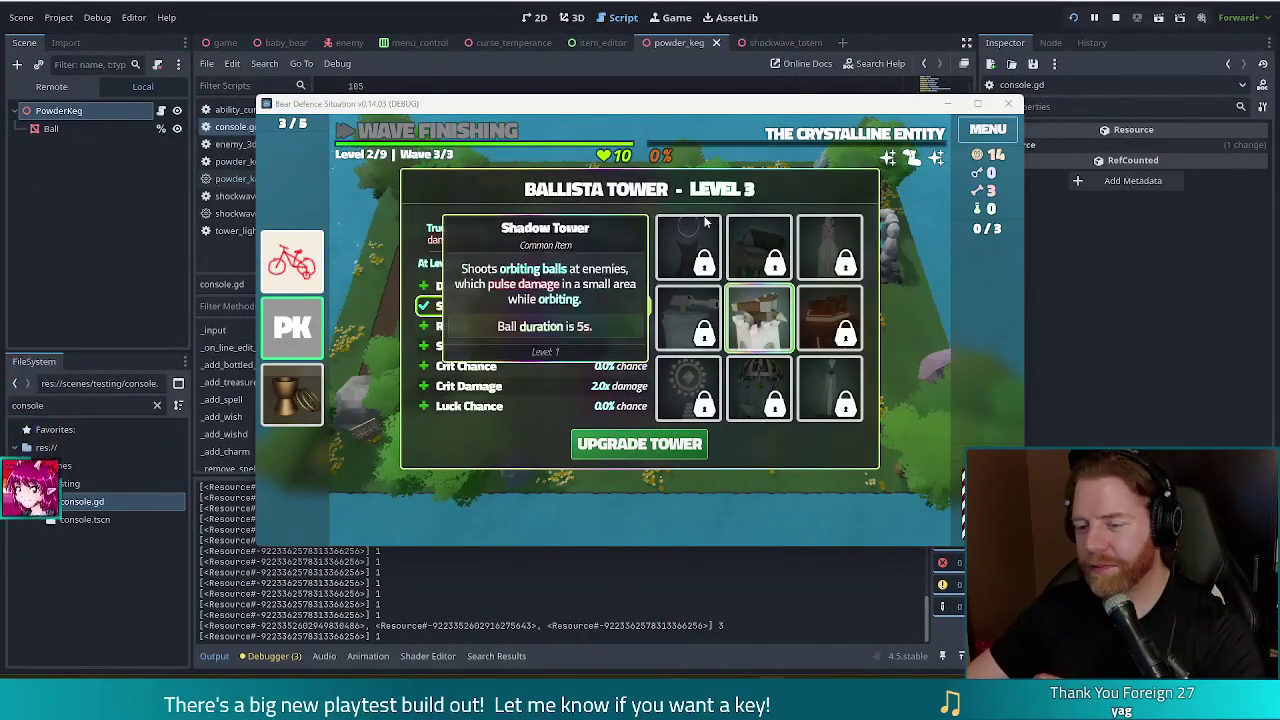
Move the game window up-left and press Enter through Level 3's remaining waves
drag(793, 105, 727, 86)
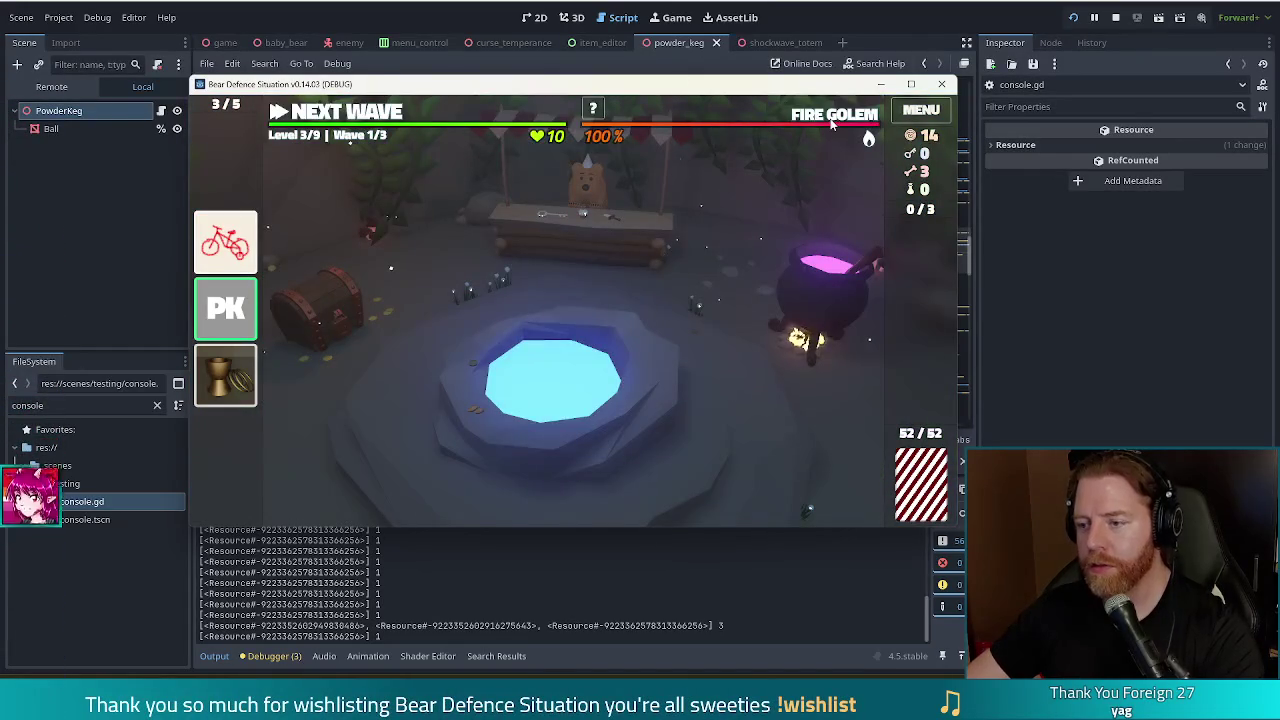
mouse_move(831, 122)
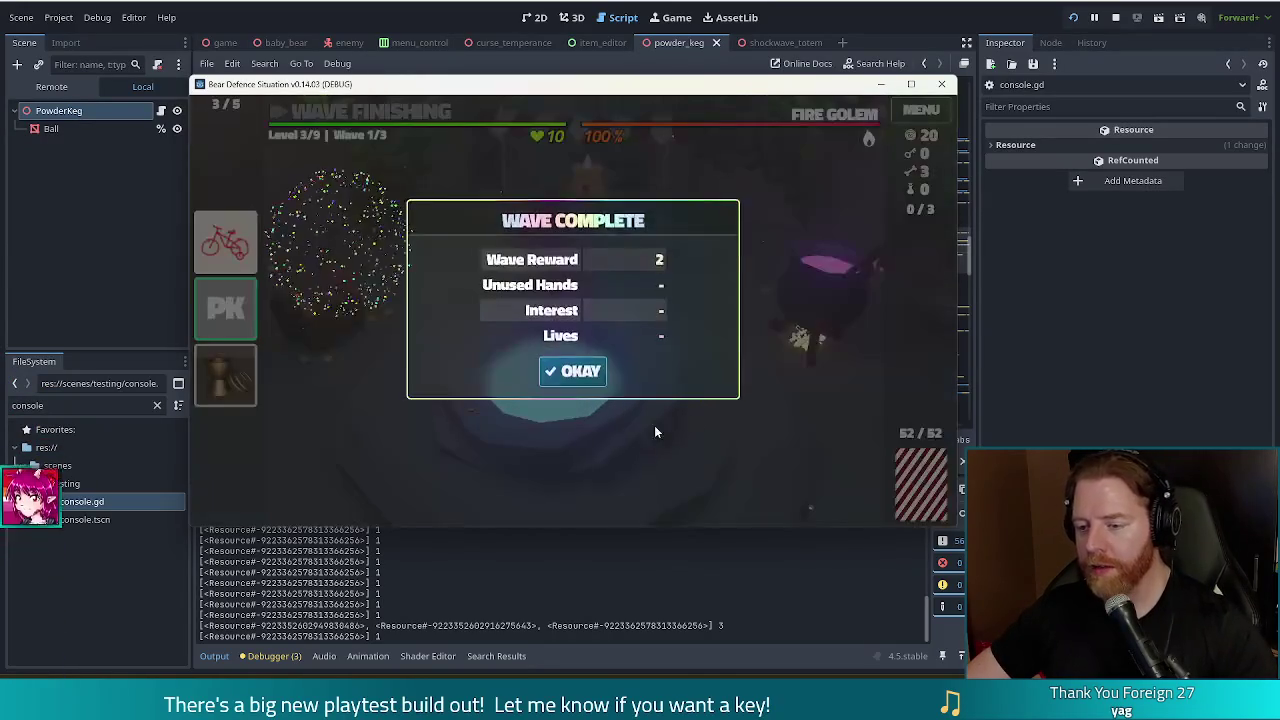
key(Return)
key(Return)
key(Return)
key(Return)
key(Return)
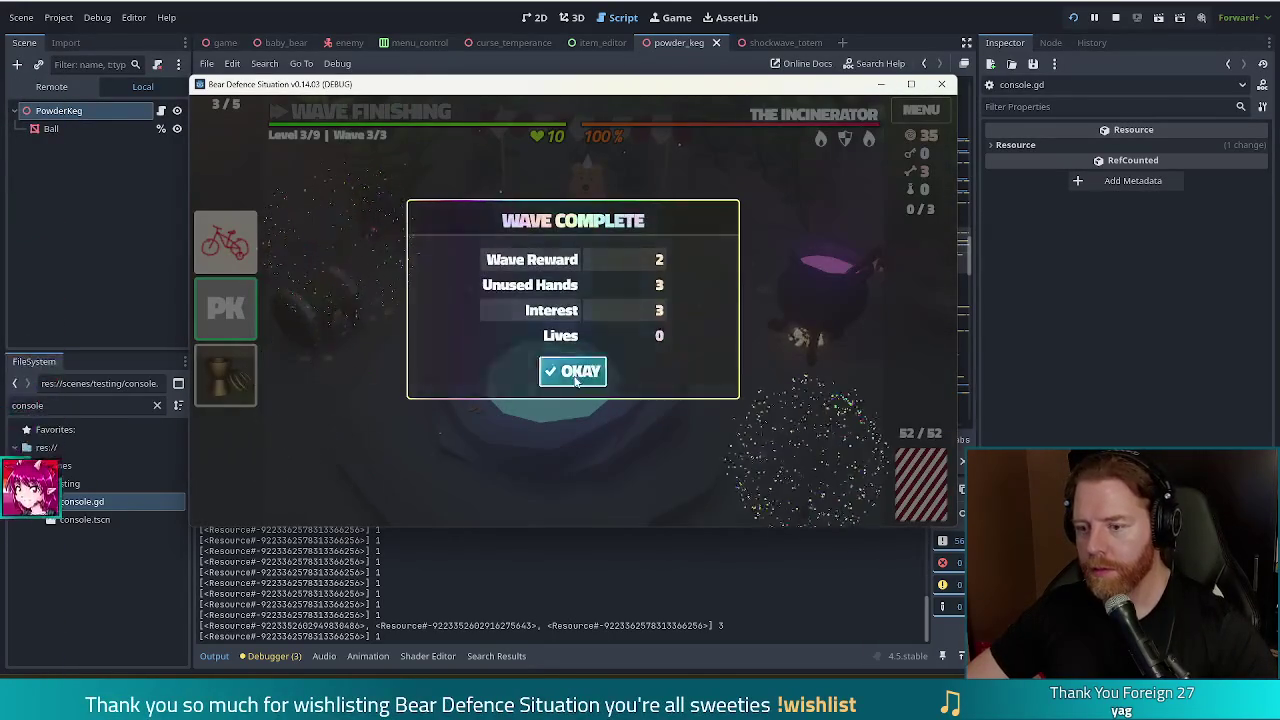
key(Return)
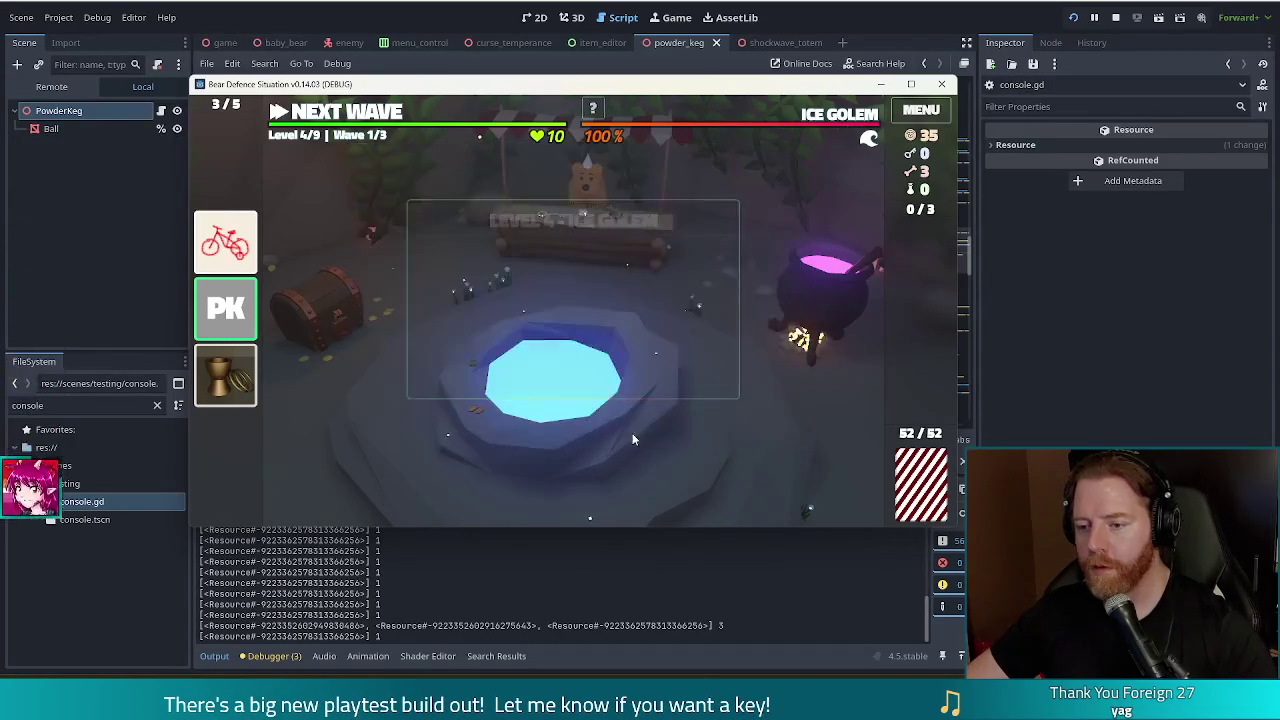
Throw coins into the Wishing Well and take the Heart of Fire wish
click(639, 400)
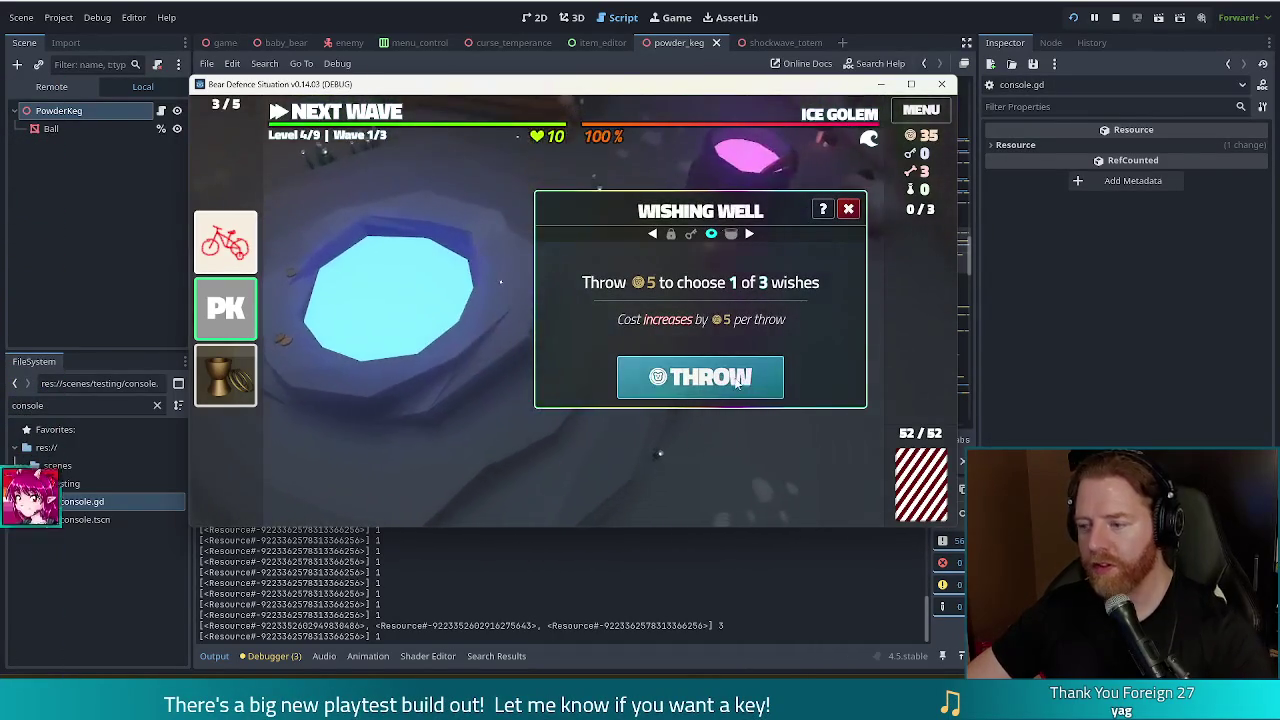
click(737, 384)
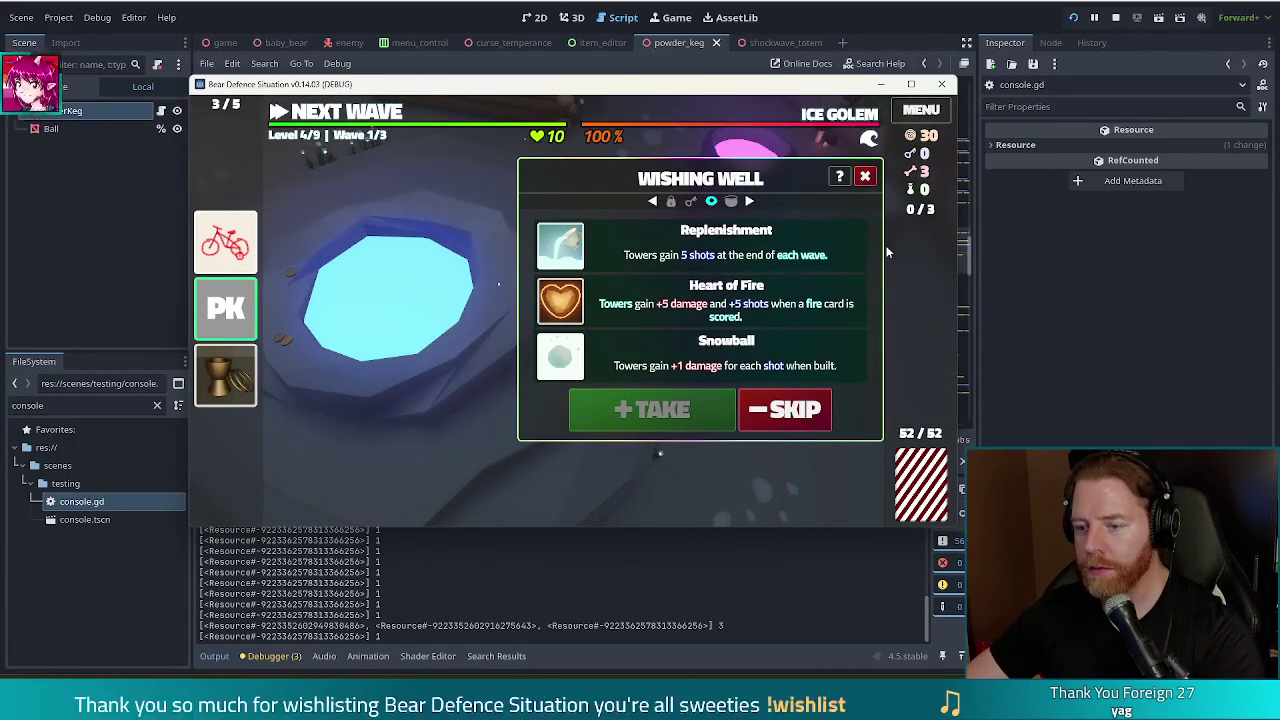
click(637, 322)
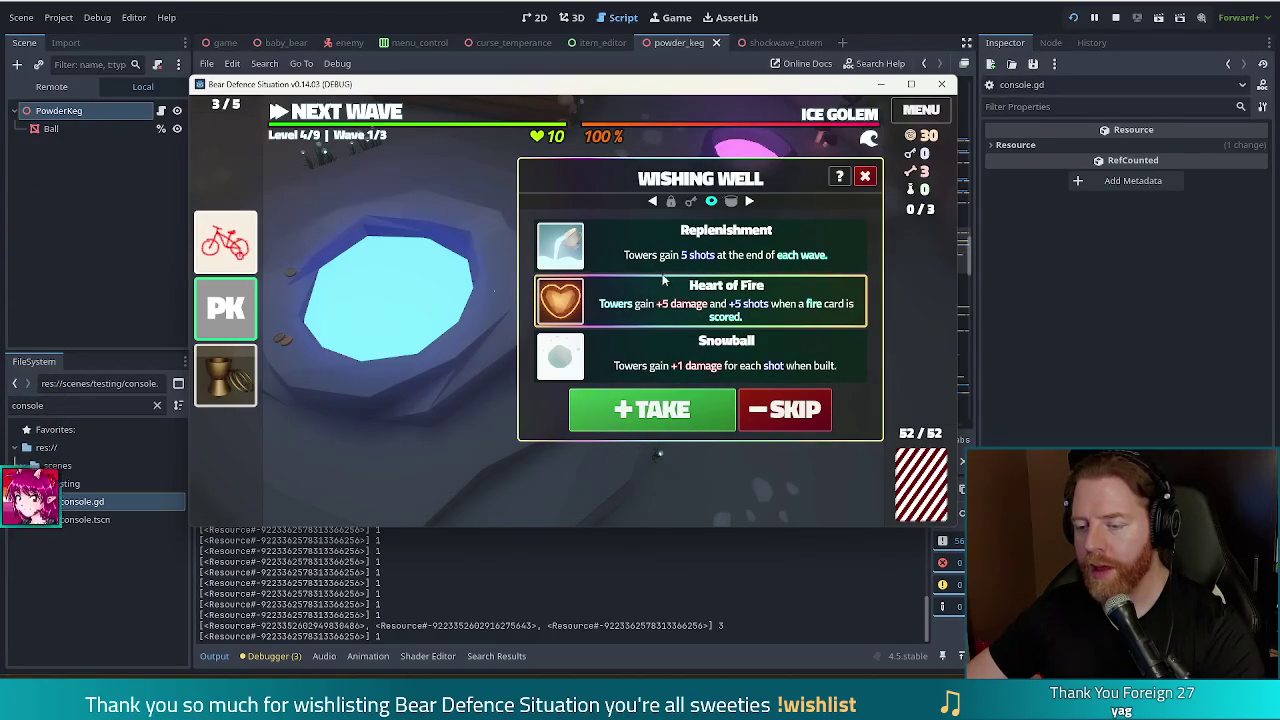
click(652, 409)
Throw again, take the Hoarder wish, and close the well
click(700, 375)
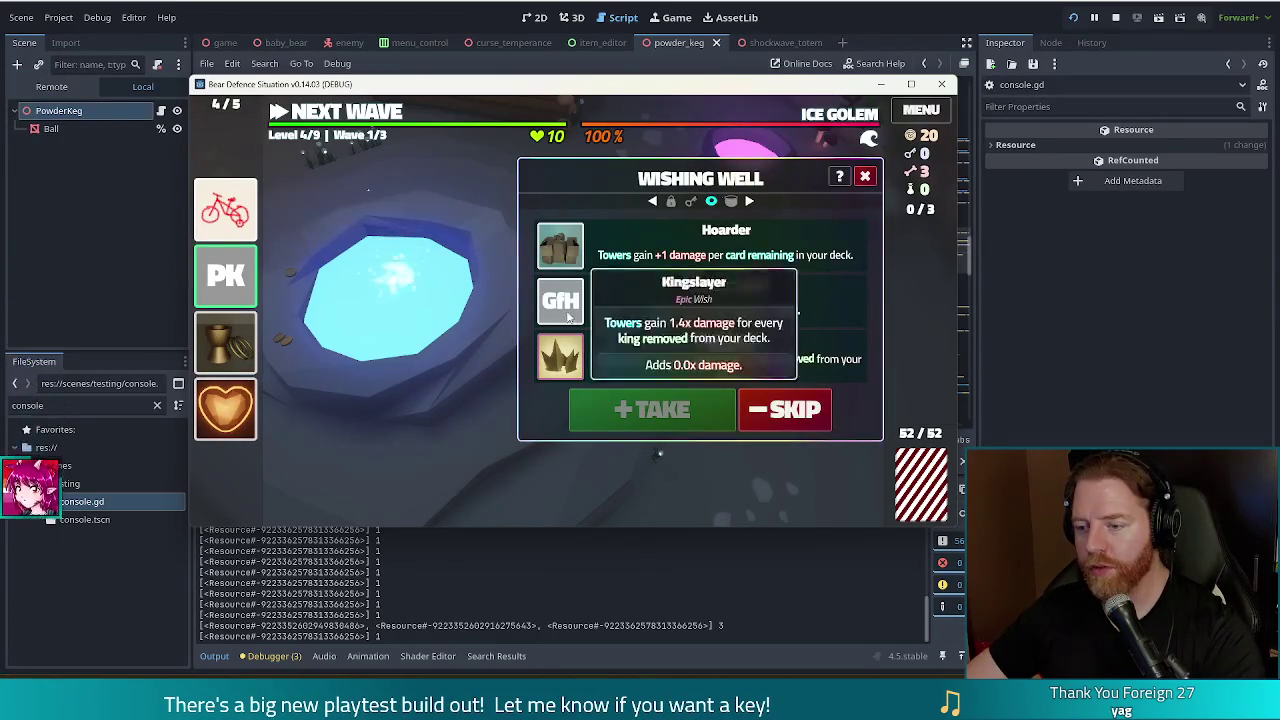
click(667, 247)
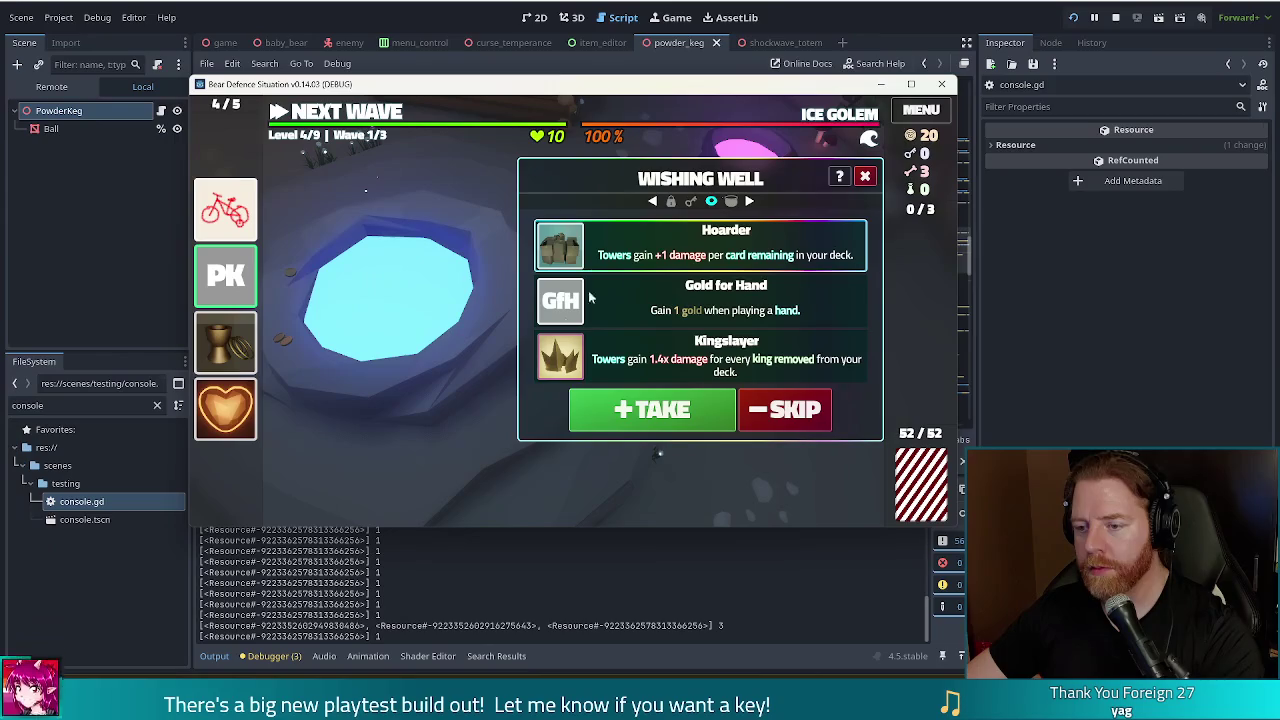
click(588, 410)
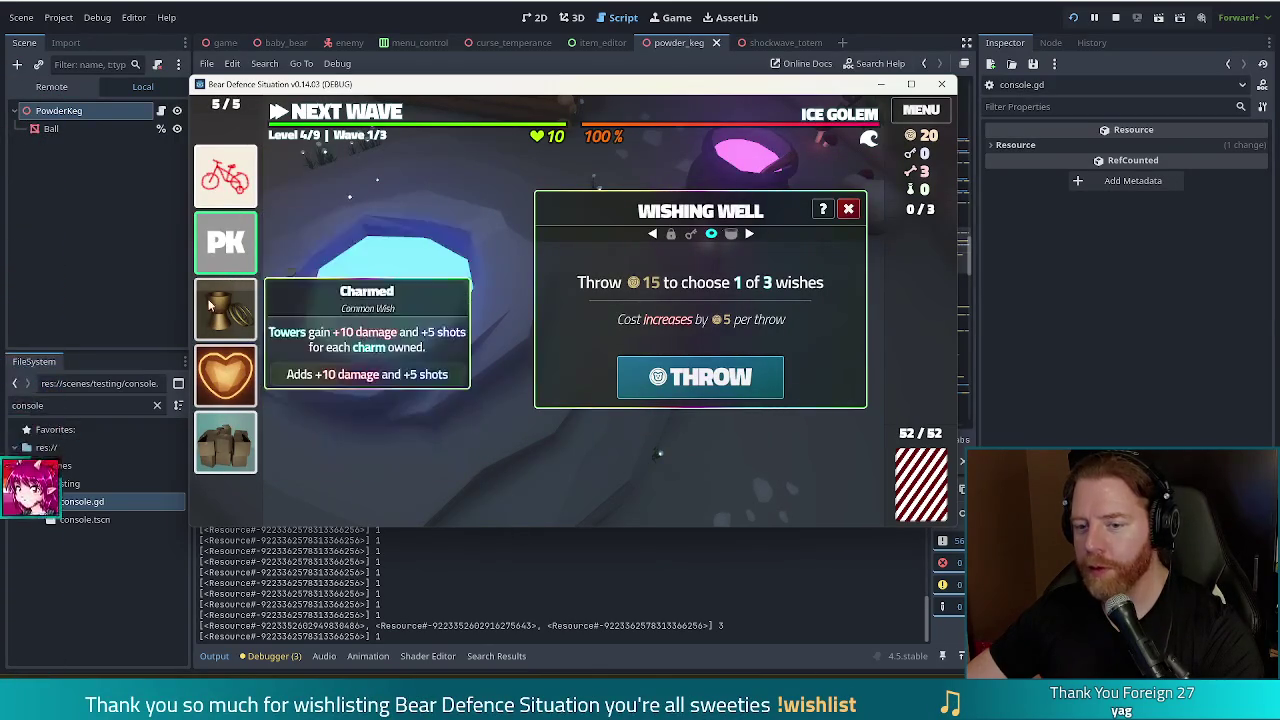
click(849, 209)
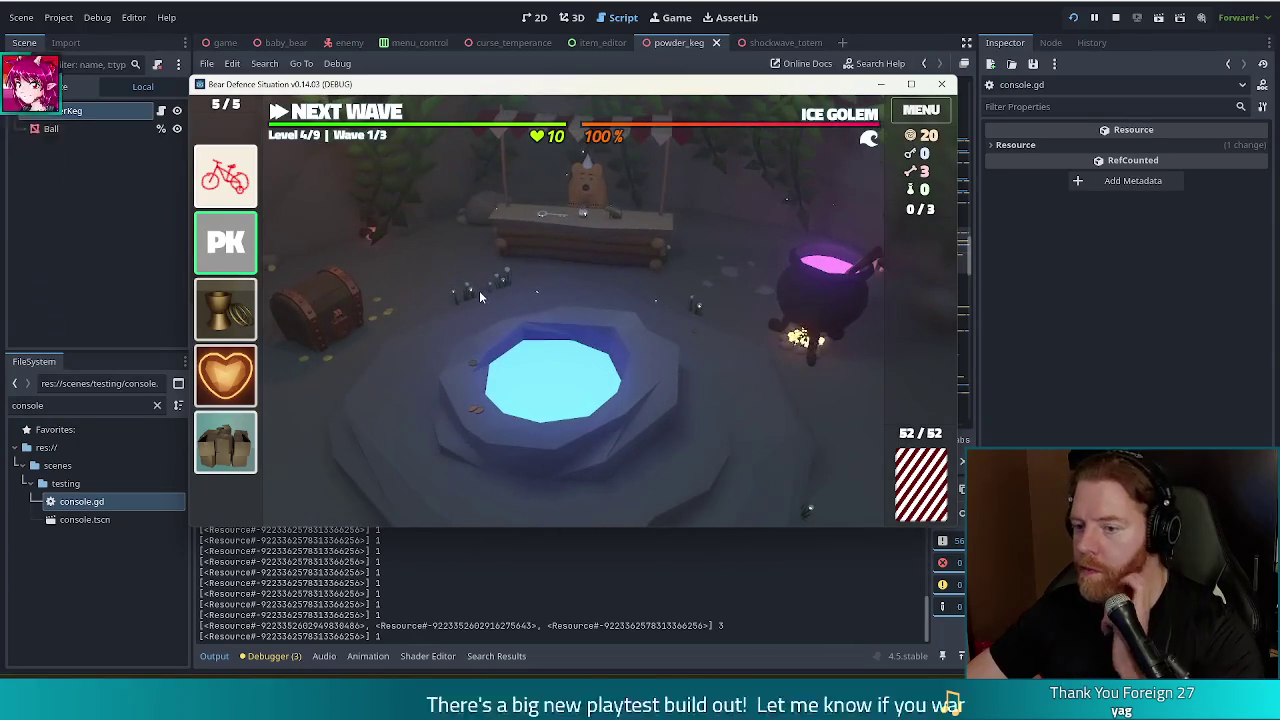
Back on the map, select two jacks and two sevens as a Two Pair hand
click(353, 115)
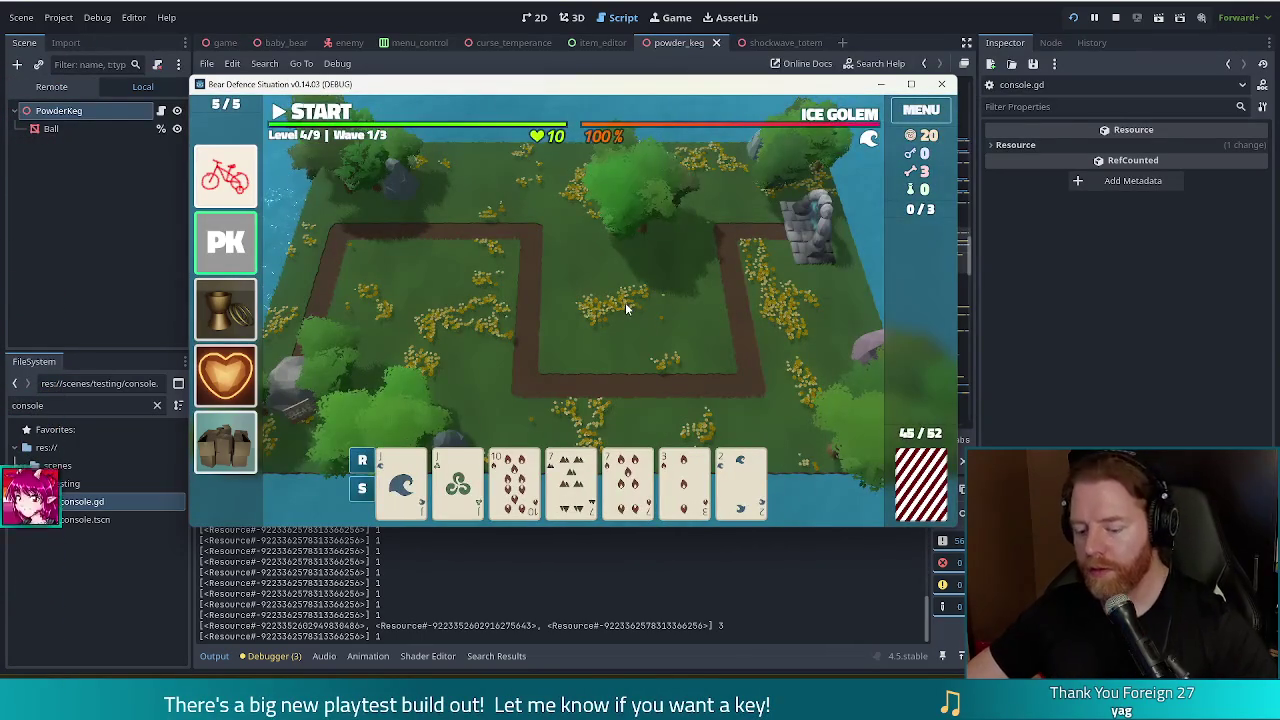
click(745, 480)
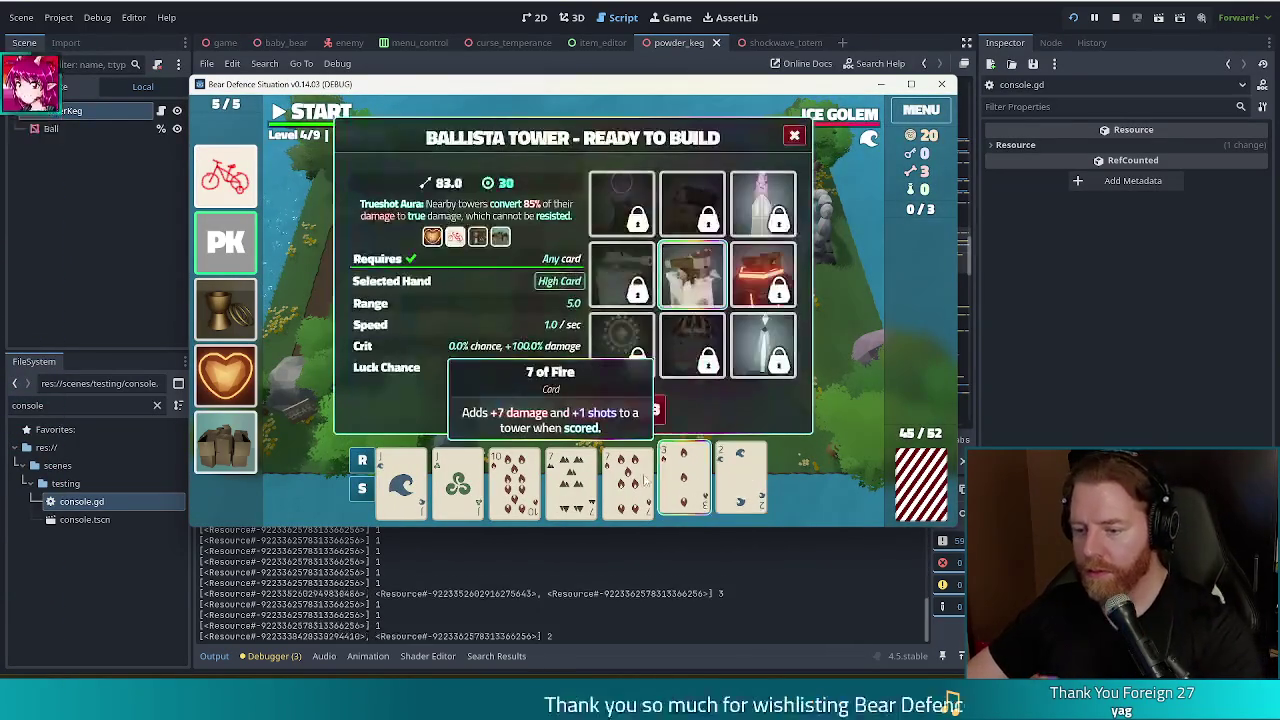
click(752, 480)
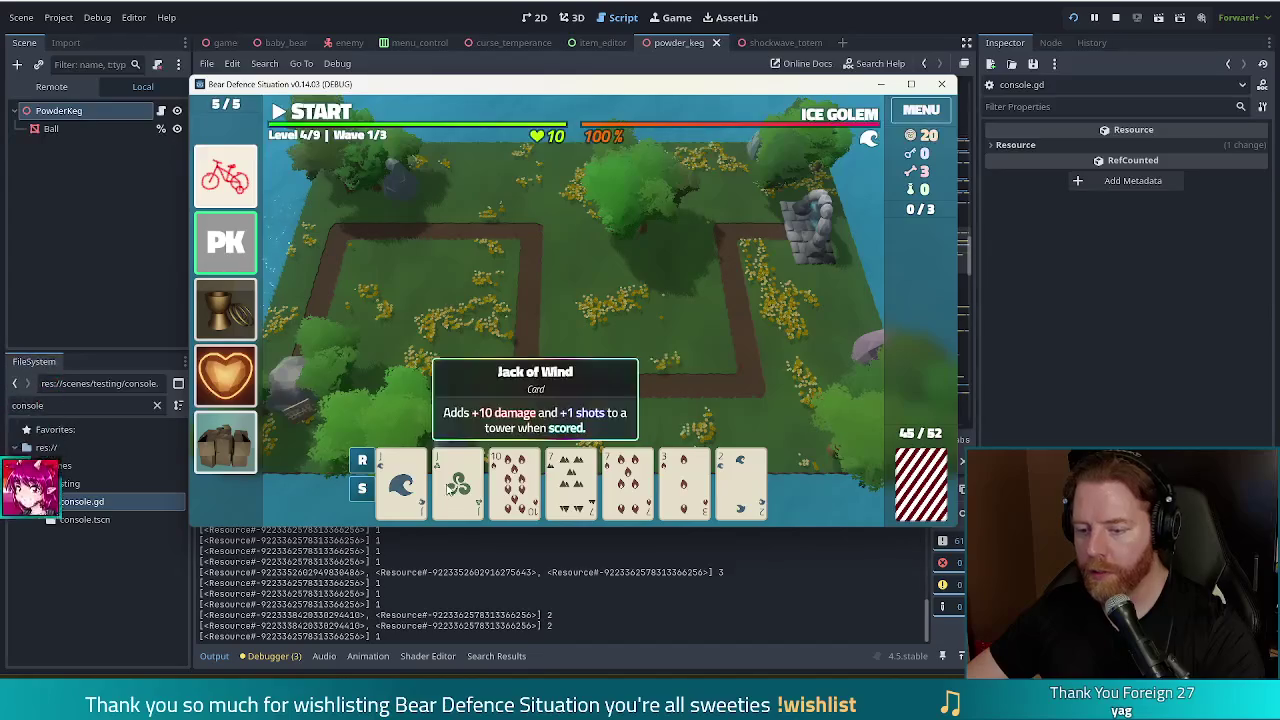
click(458, 480)
click(628, 480)
click(571, 480)
click(401, 480)
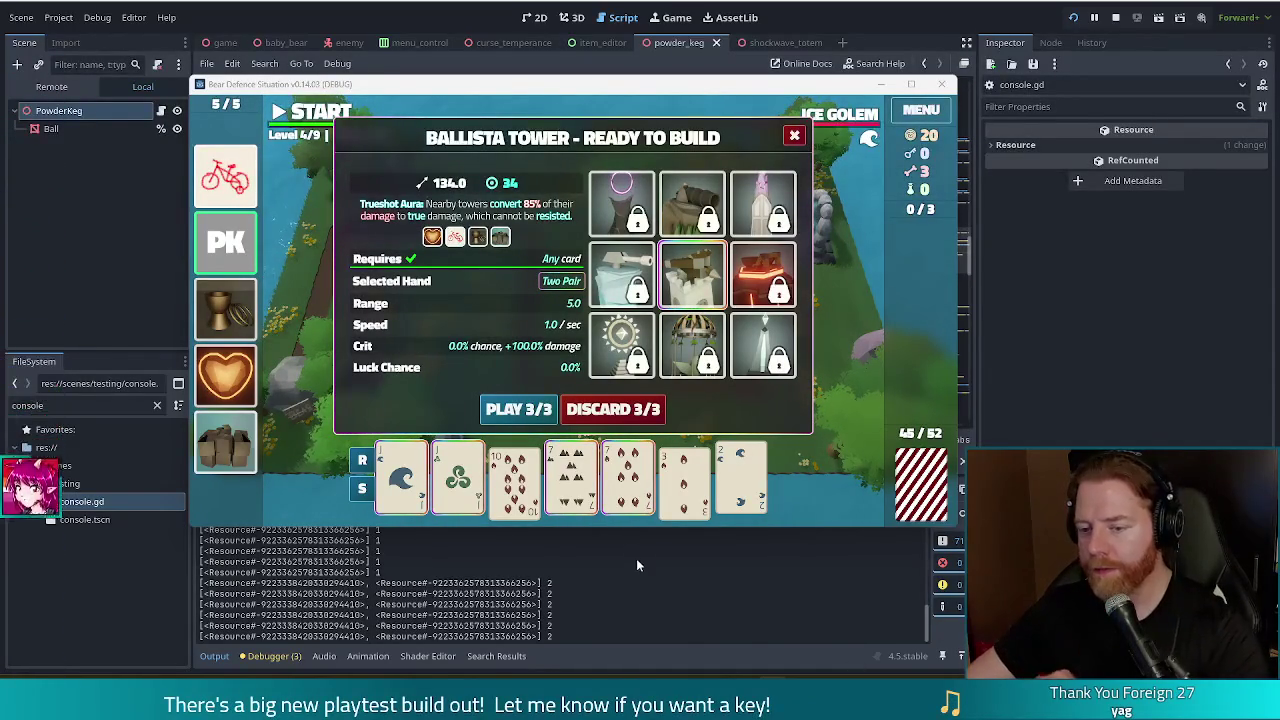
Build two Ballista towers on the map, the second from selected Fire cards
click(518, 409)
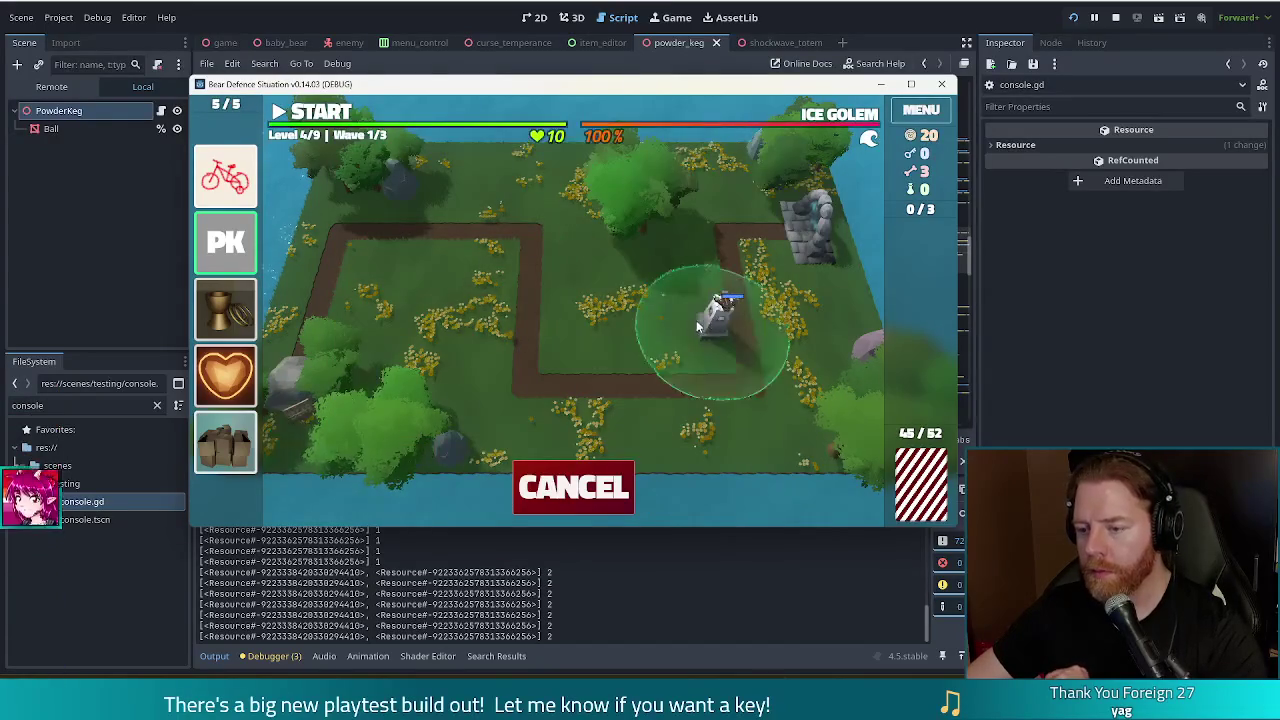
click(686, 318)
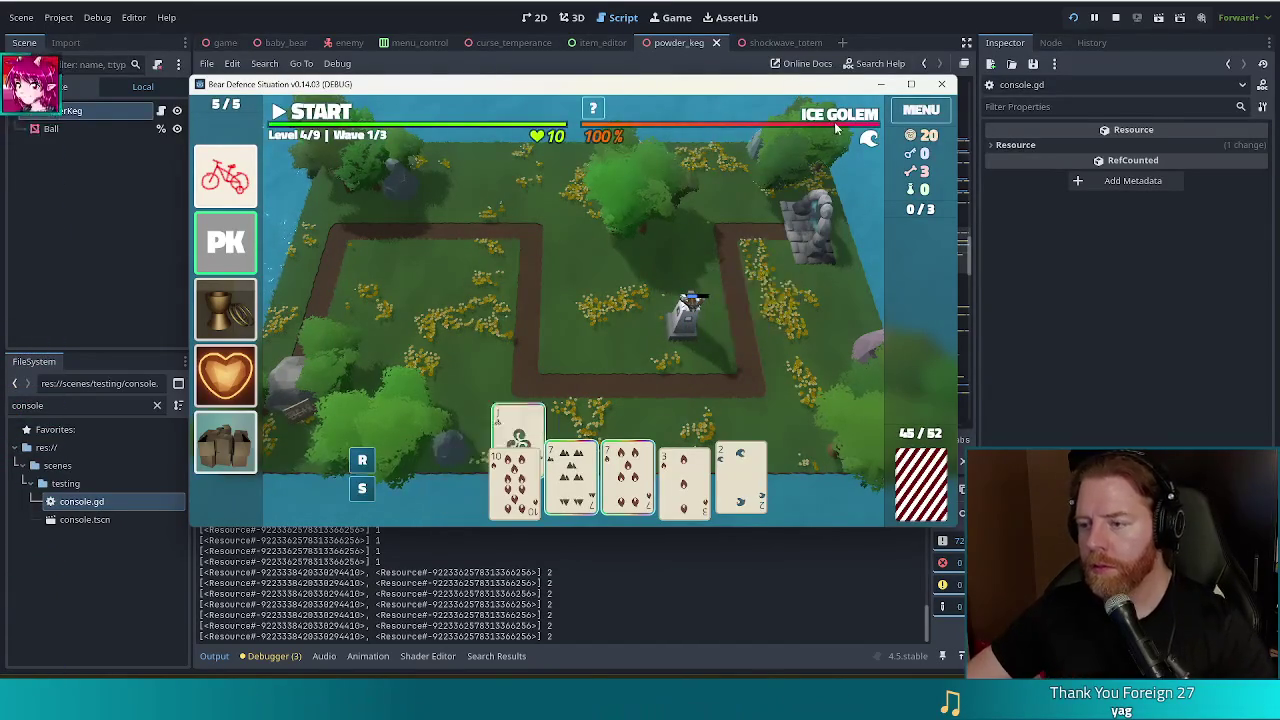
mouse_move(840, 115)
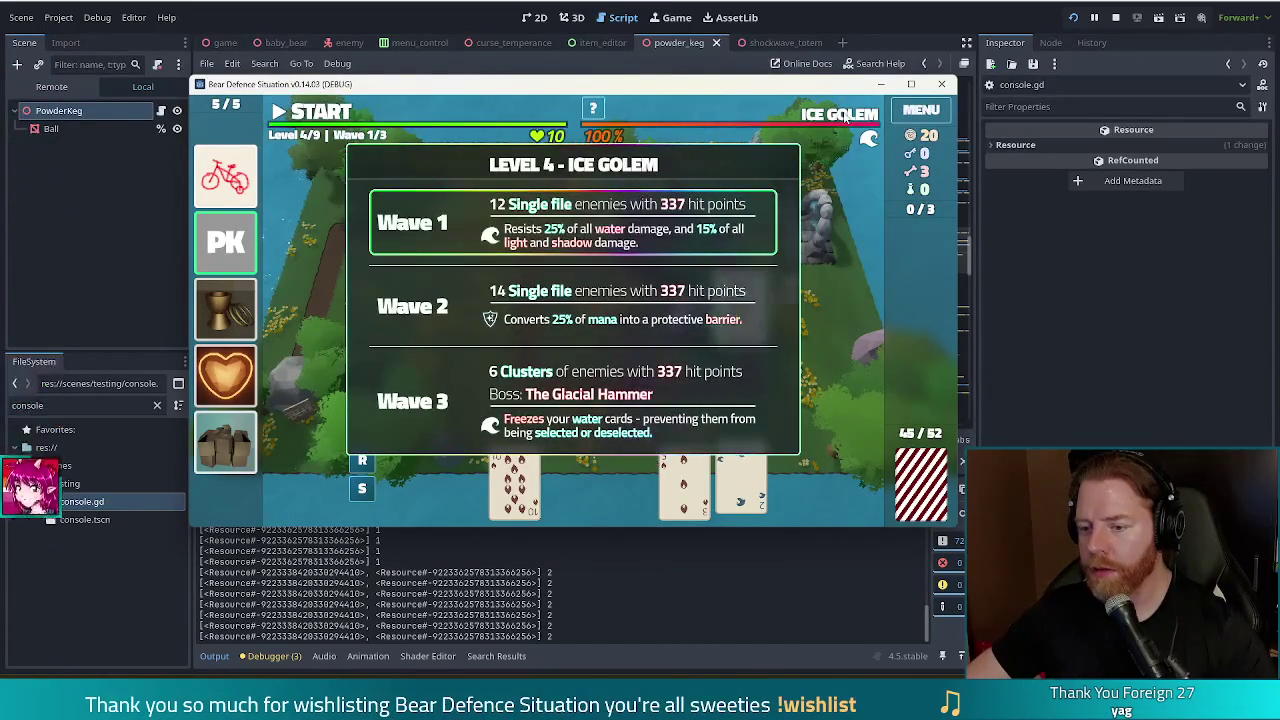
click(408, 497)
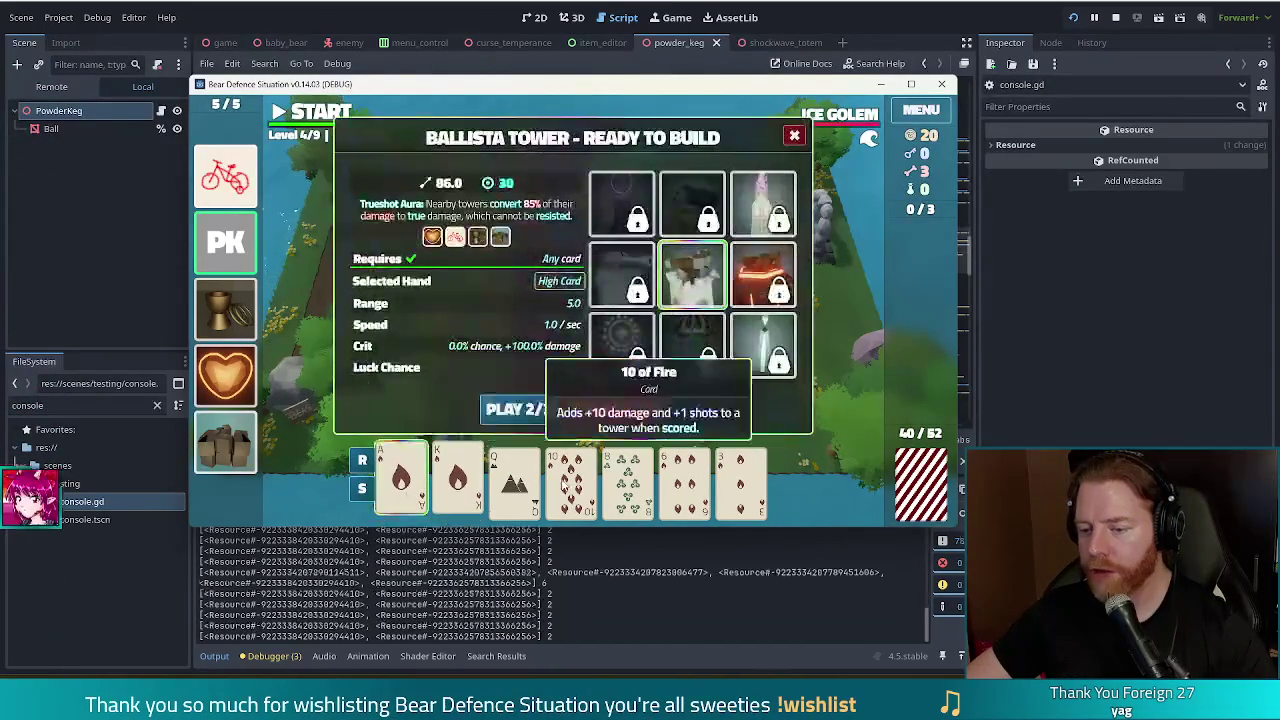
click(546, 410)
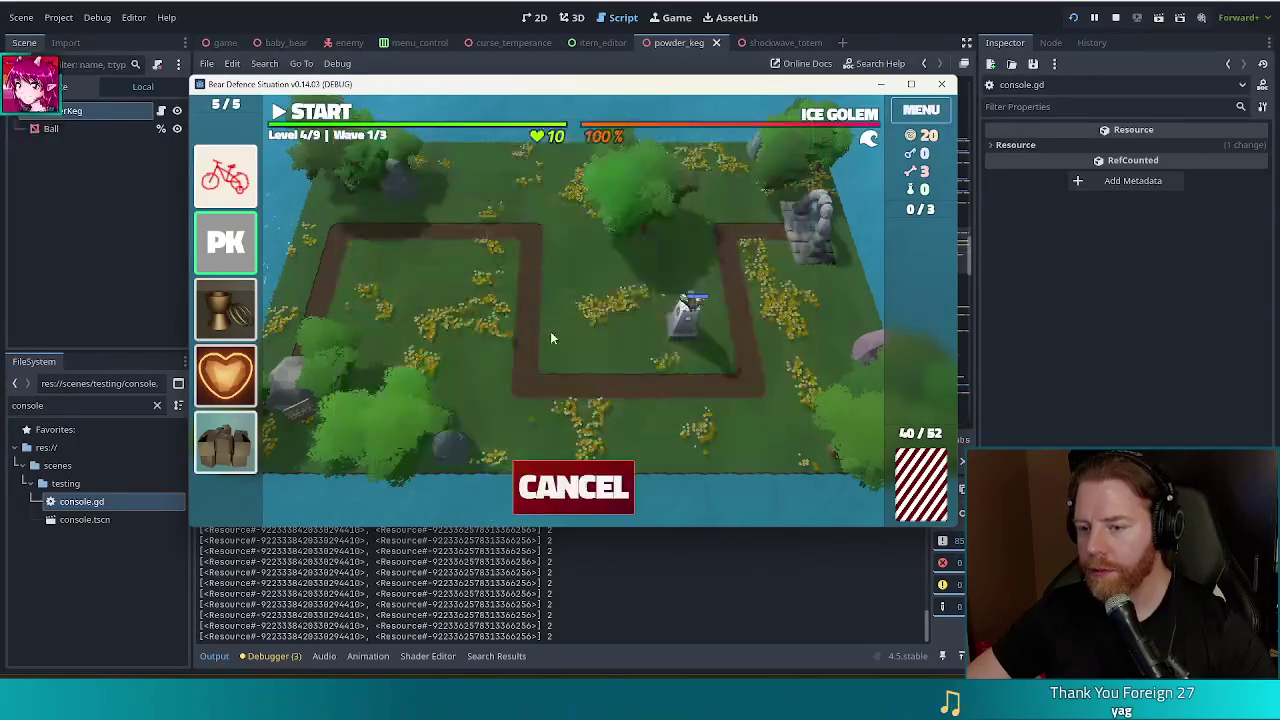
click(620, 312)
Discard unwanted cards, play the 4 of Fire with two others, and place more towers
mouse_move(833, 118)
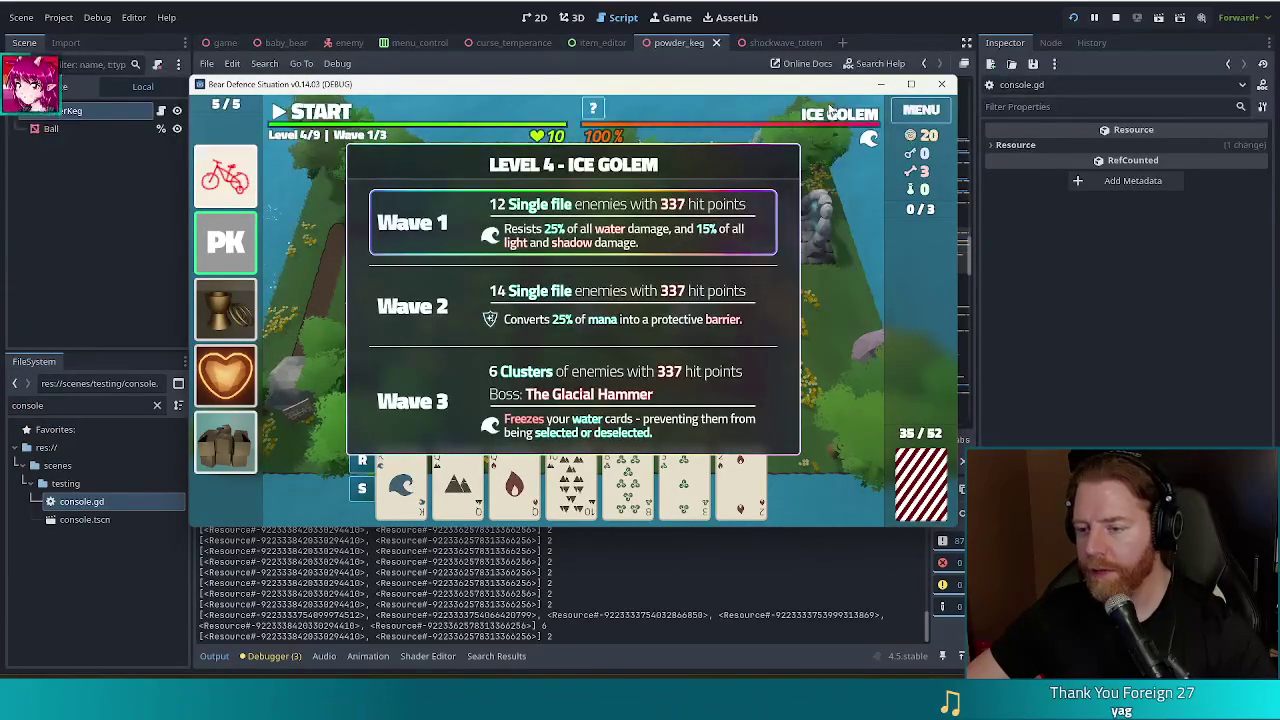
click(619, 480)
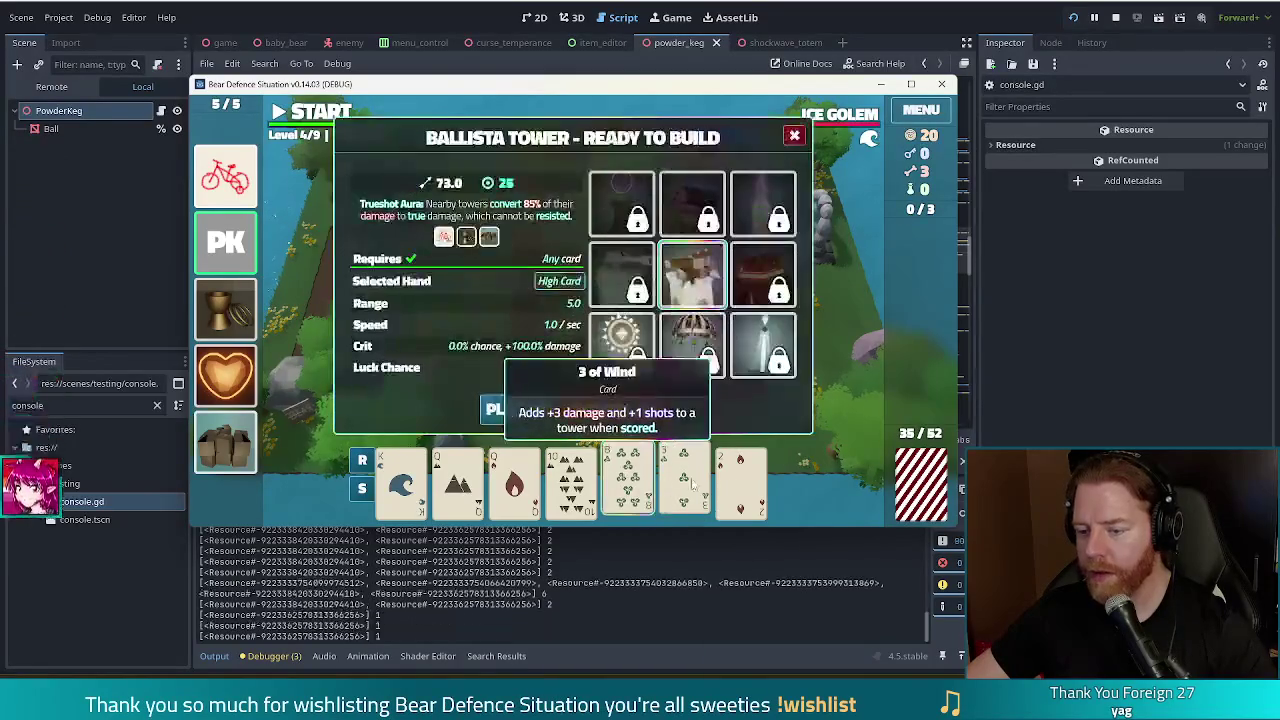
click(614, 409)
click(677, 466)
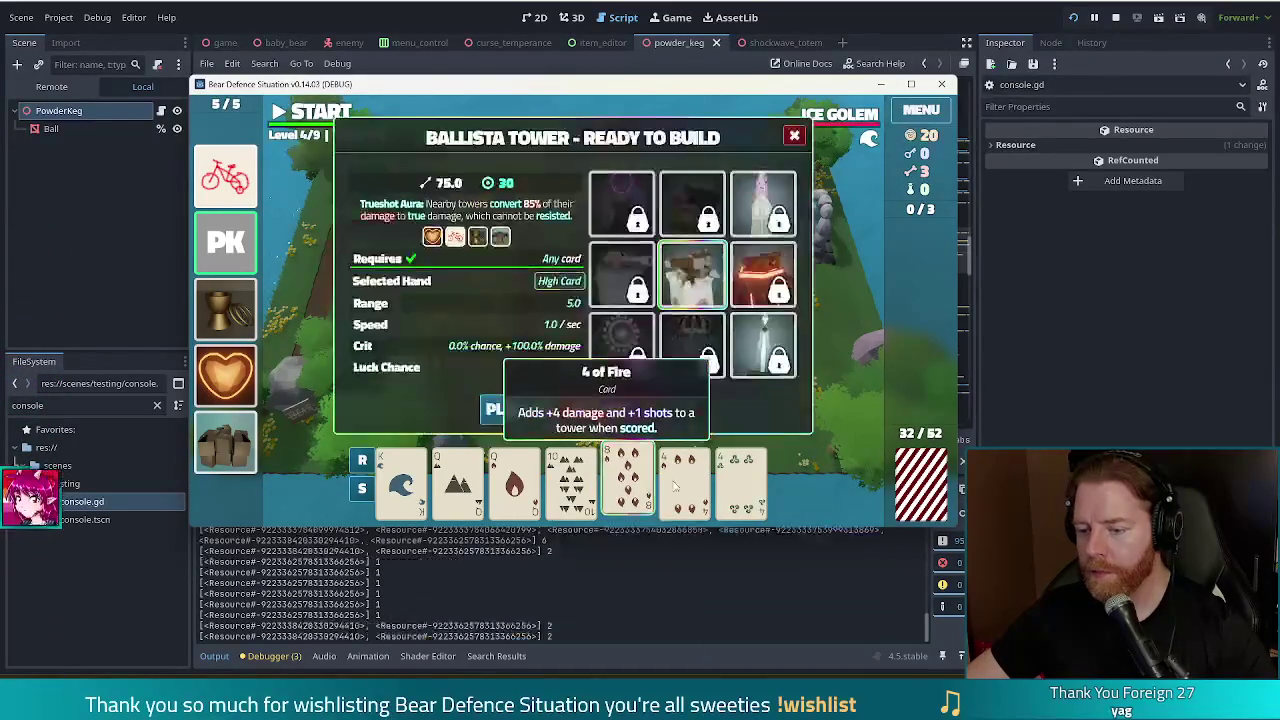
click(741, 482)
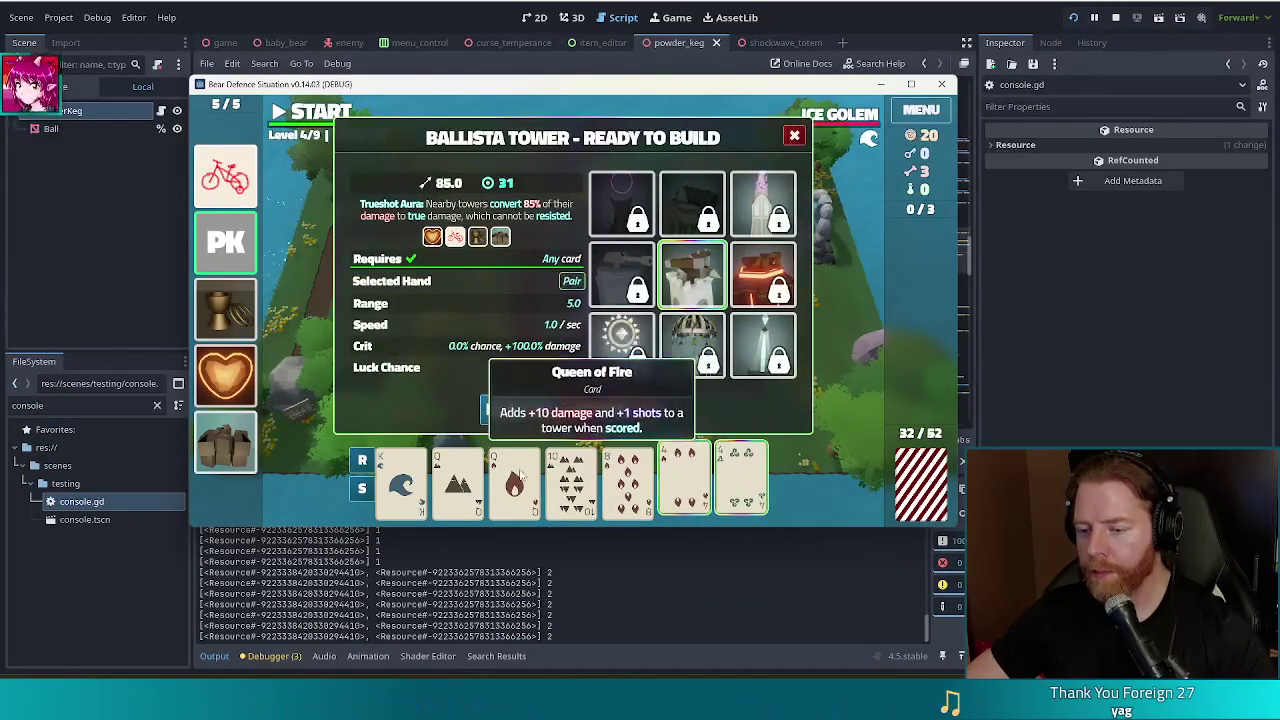
click(457, 482)
click(500, 408)
click(477, 277)
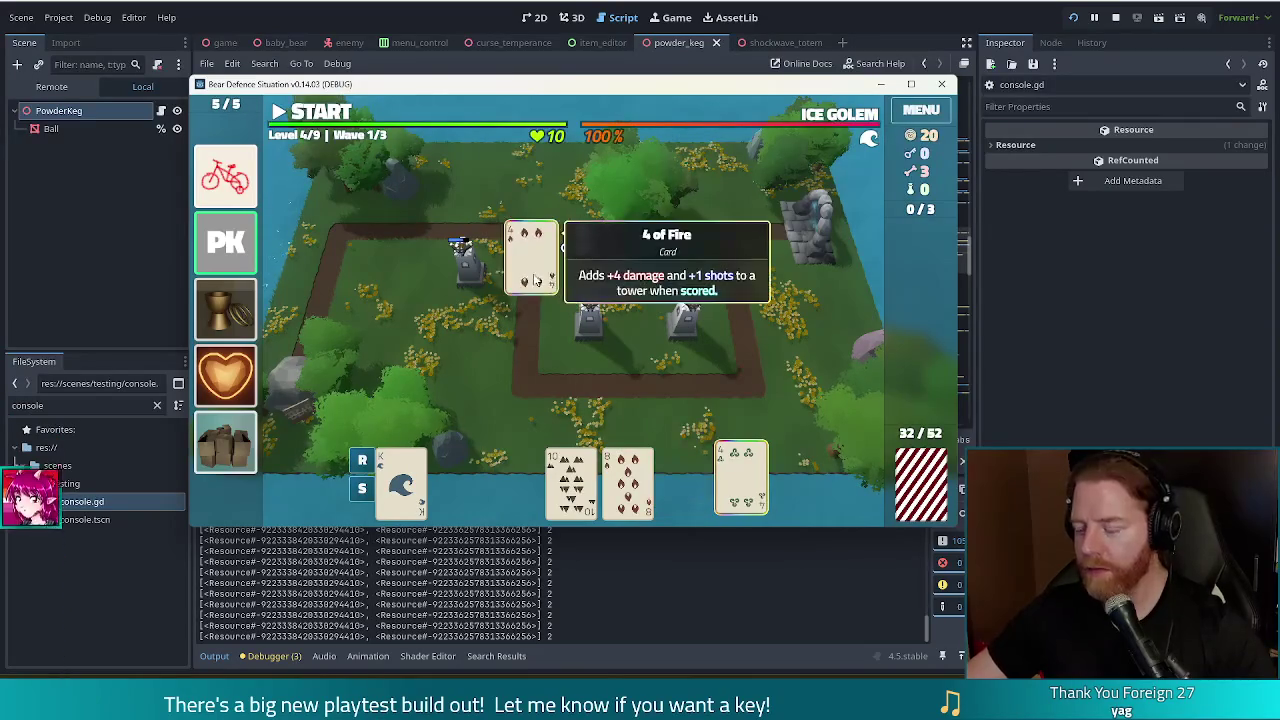
mouse_move(218, 247)
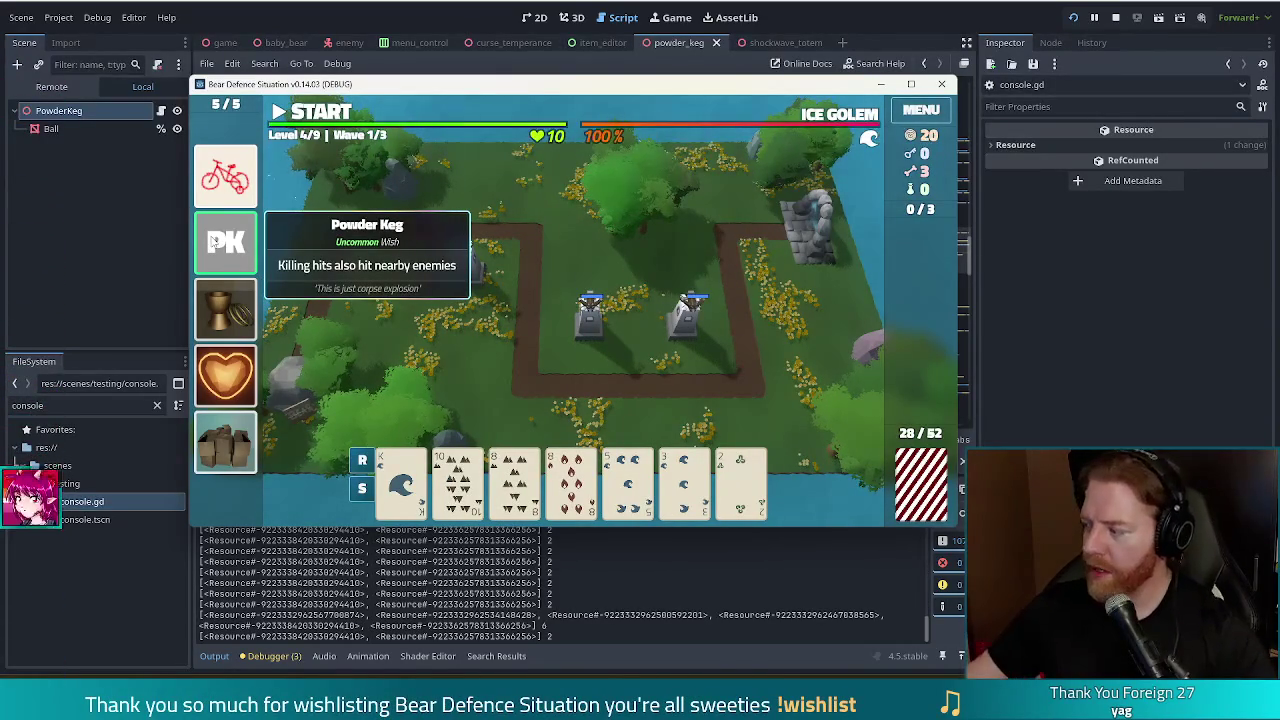
click(462, 255)
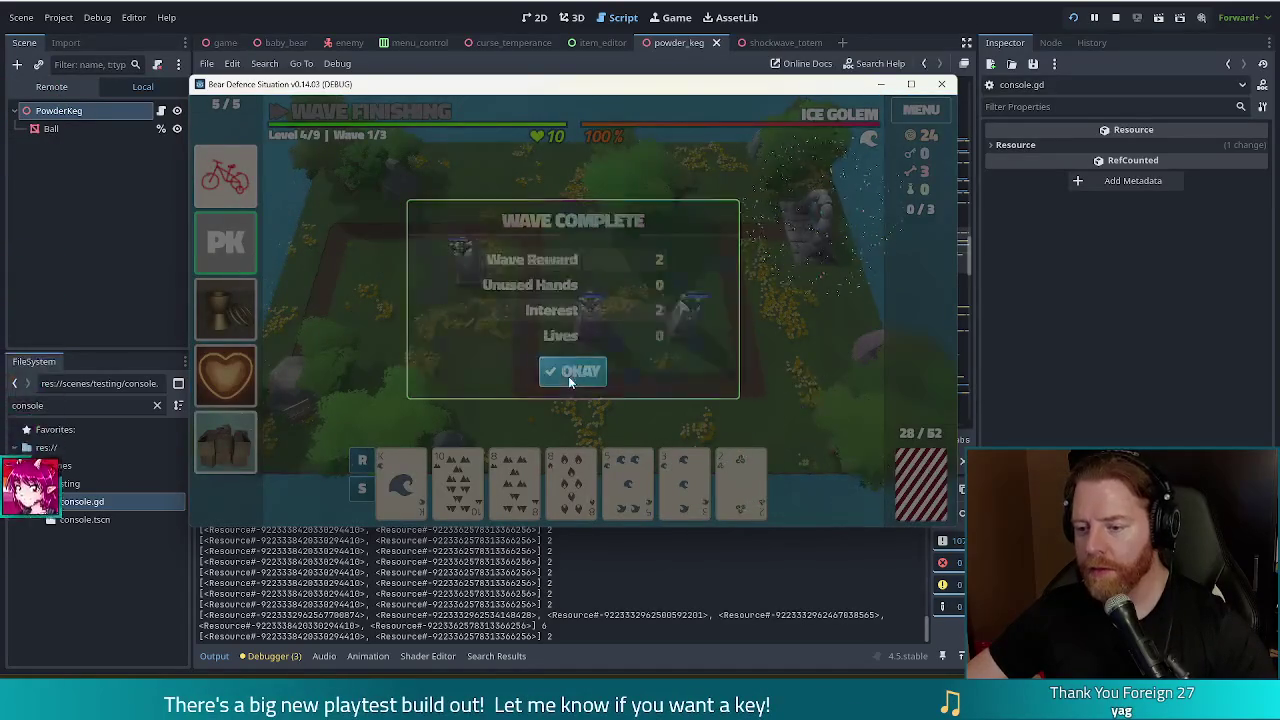
Dismiss the summary and discard three rounds of cards, including the 5 of Water, 6 and 10 of Earth
click(573, 371)
mouse_move(213, 250)
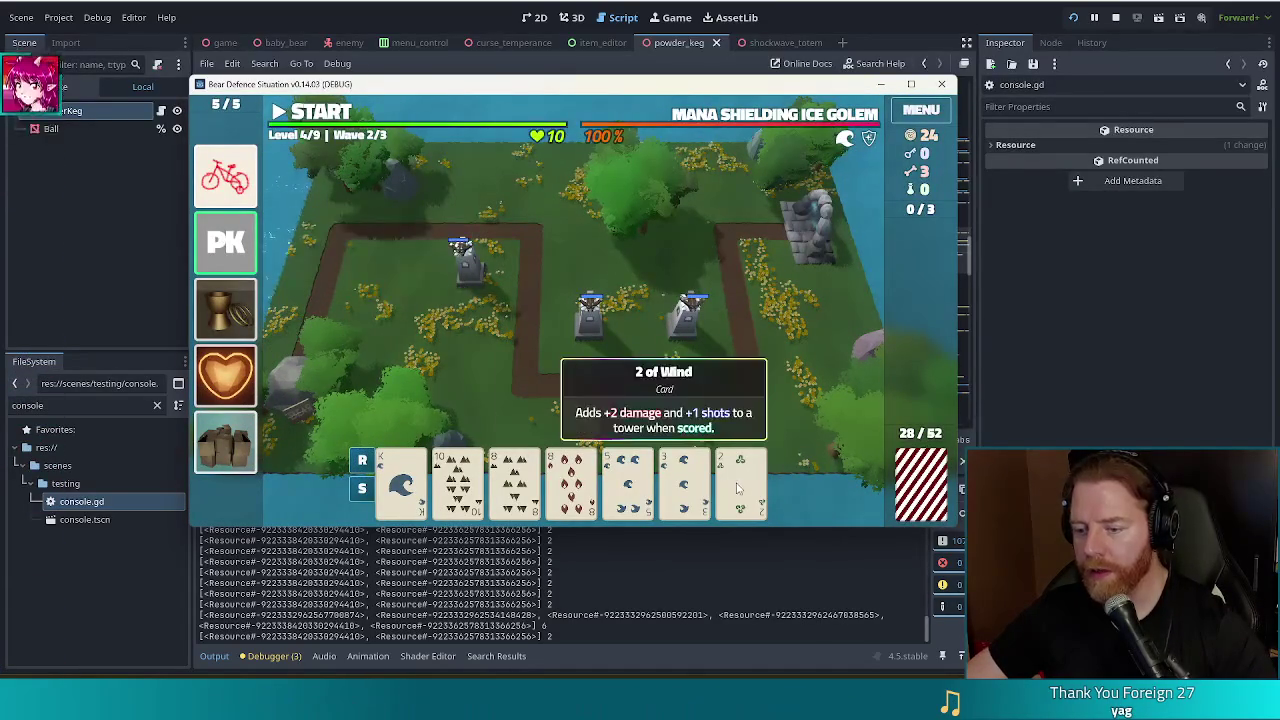
click(606, 480)
click(505, 414)
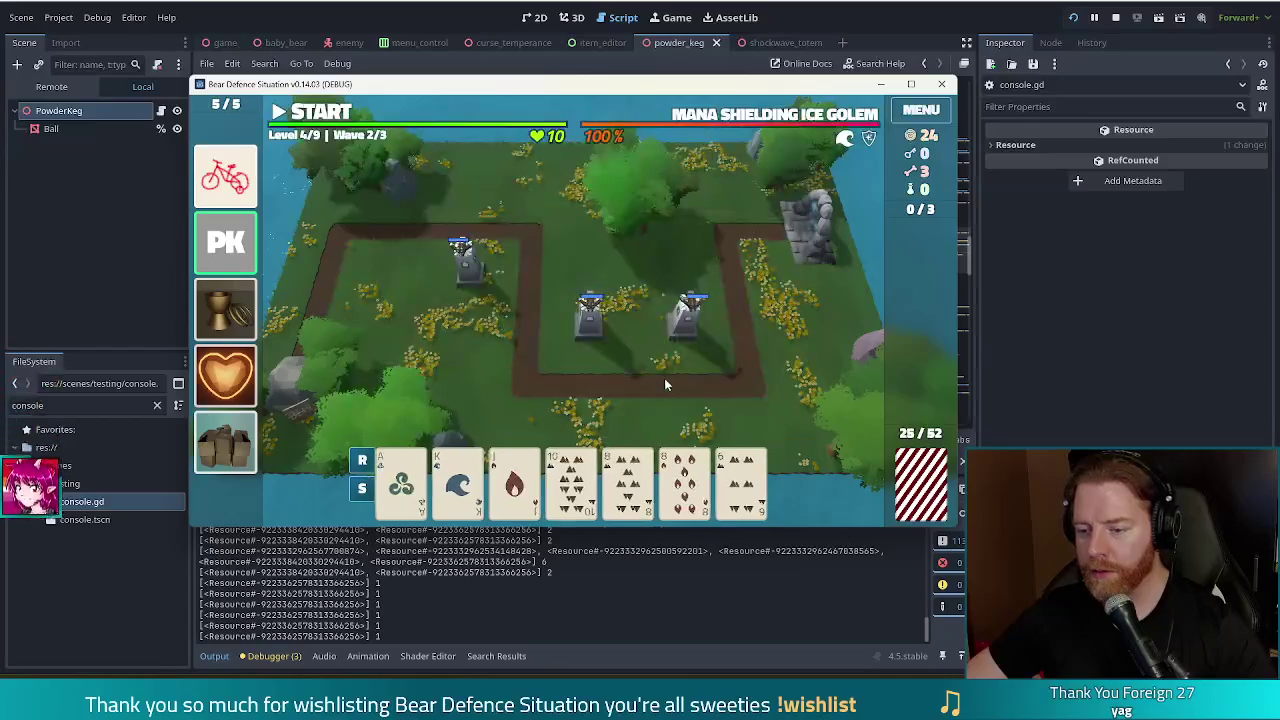
click(740, 480)
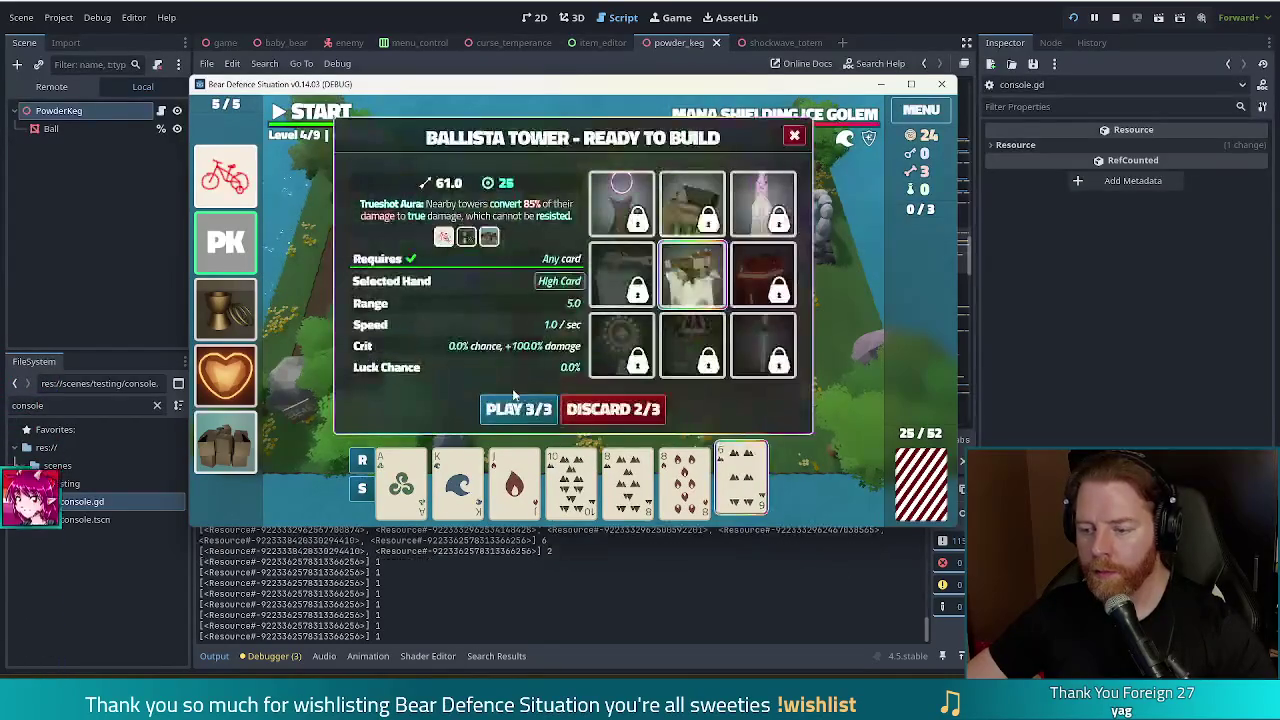
click(571, 480)
click(625, 409)
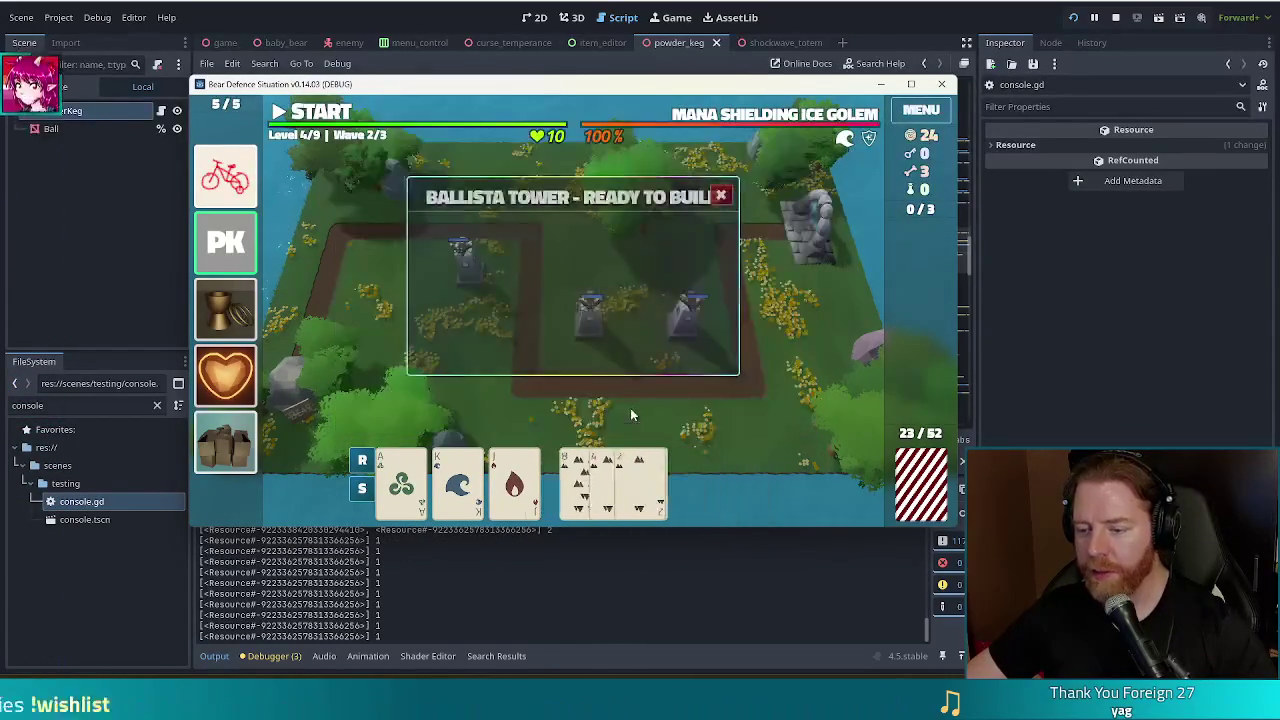
click(683, 480)
click(740, 480)
click(625, 409)
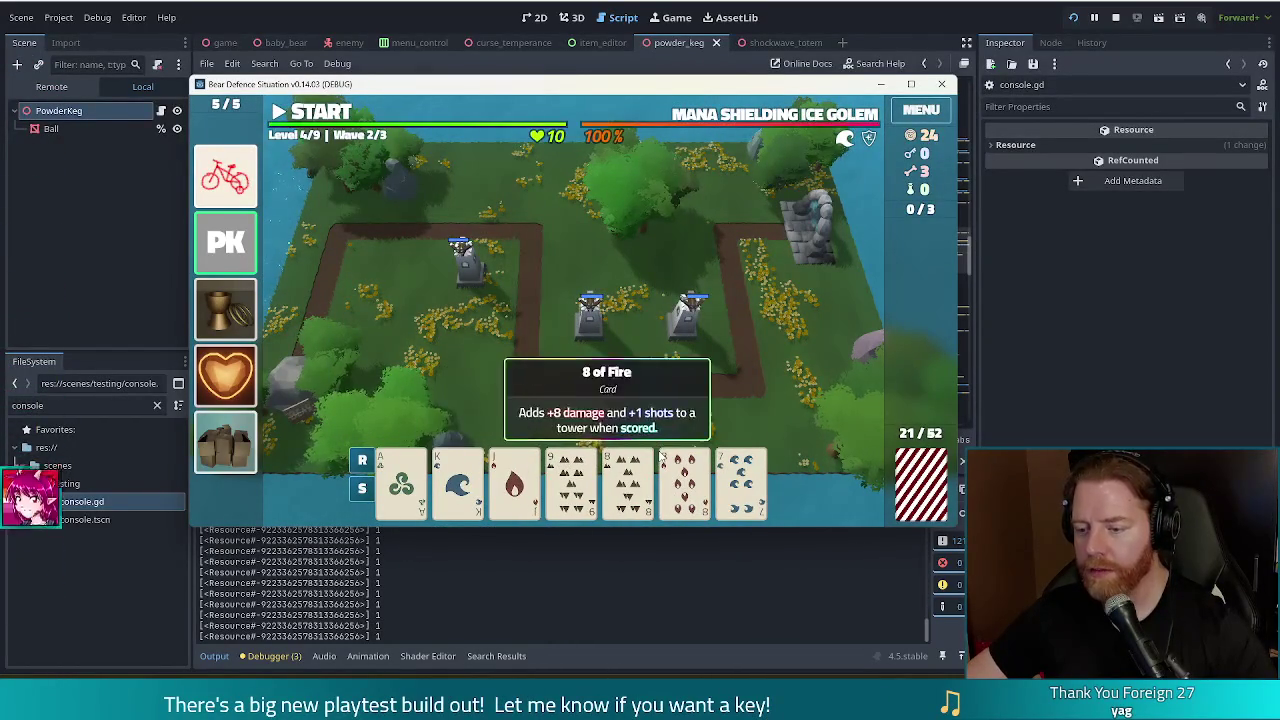
Play a Pair of nines as a Ballista tower placed near the top path
click(571, 480)
click(571, 480)
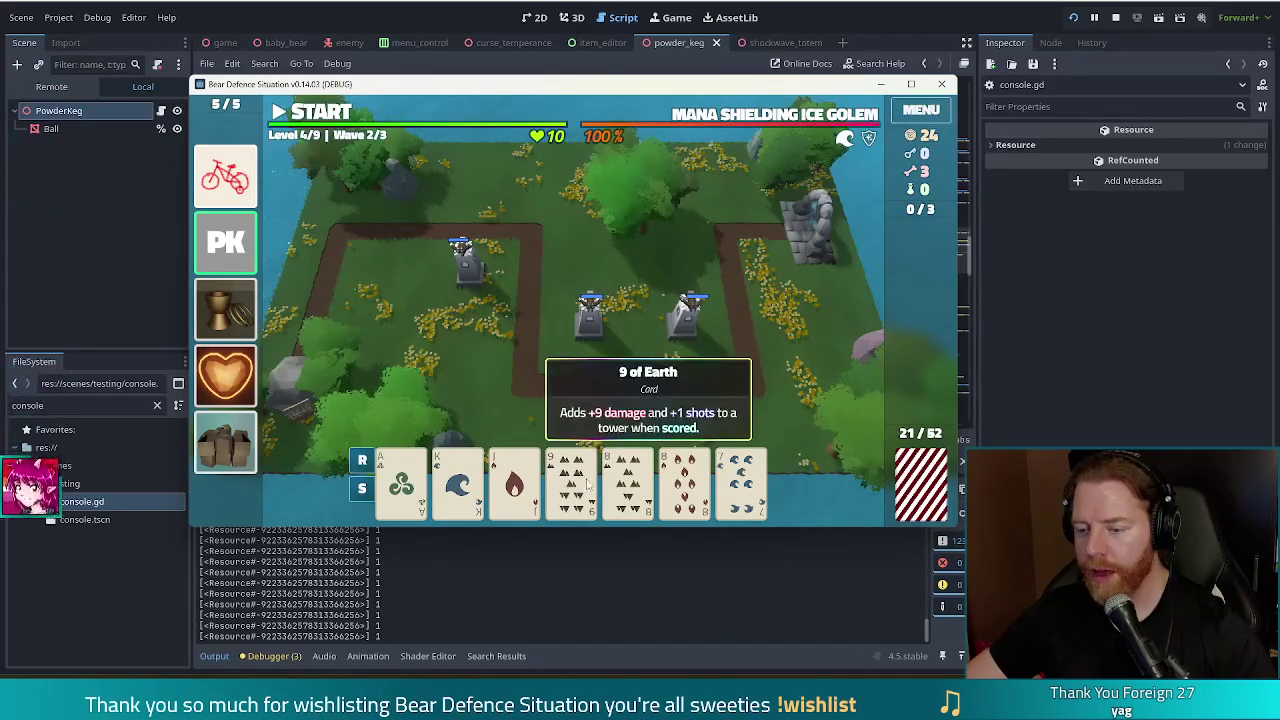
click(571, 480)
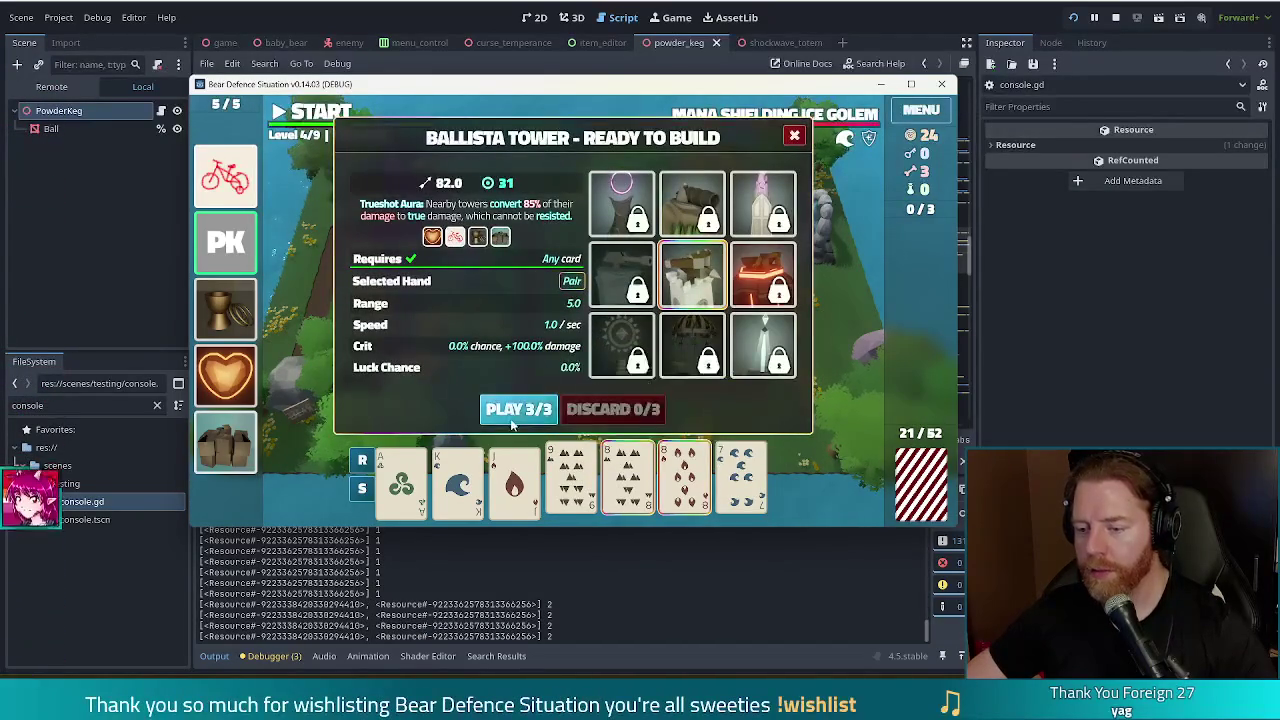
click(523, 409)
click(683, 260)
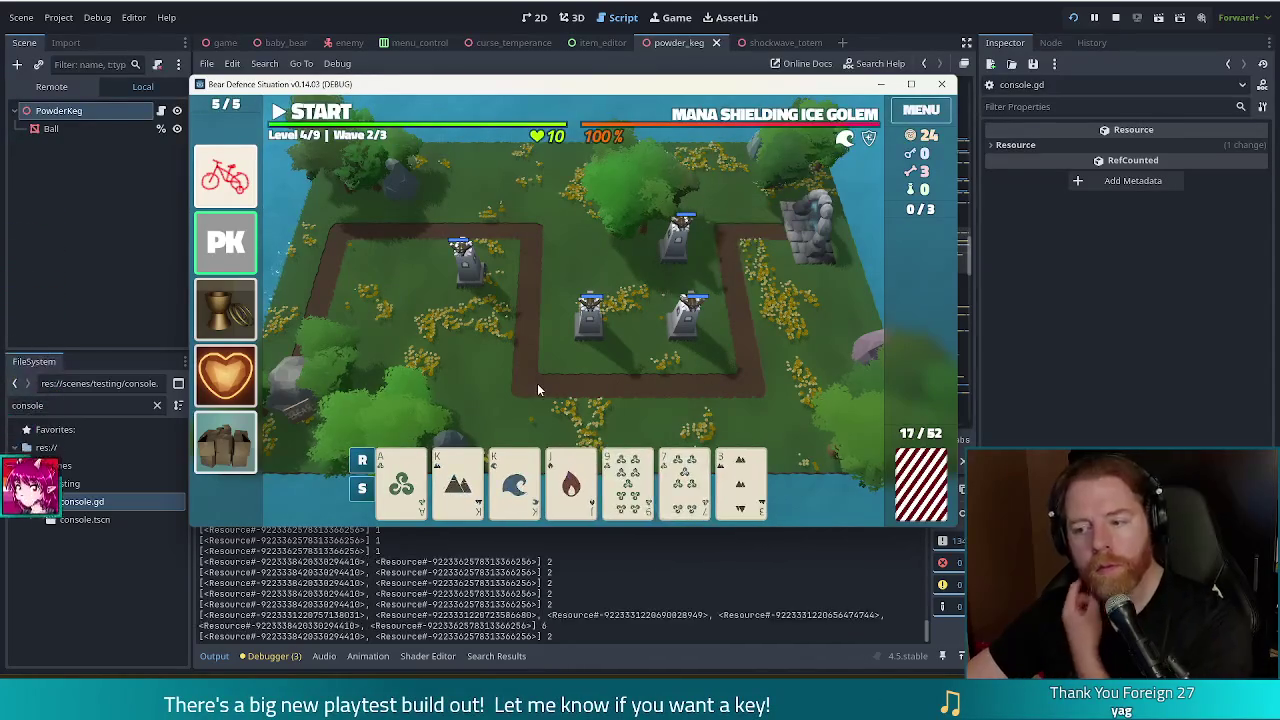
Play a King pair as a tower near the left path bend, then back out of building
click(458, 480)
click(514, 480)
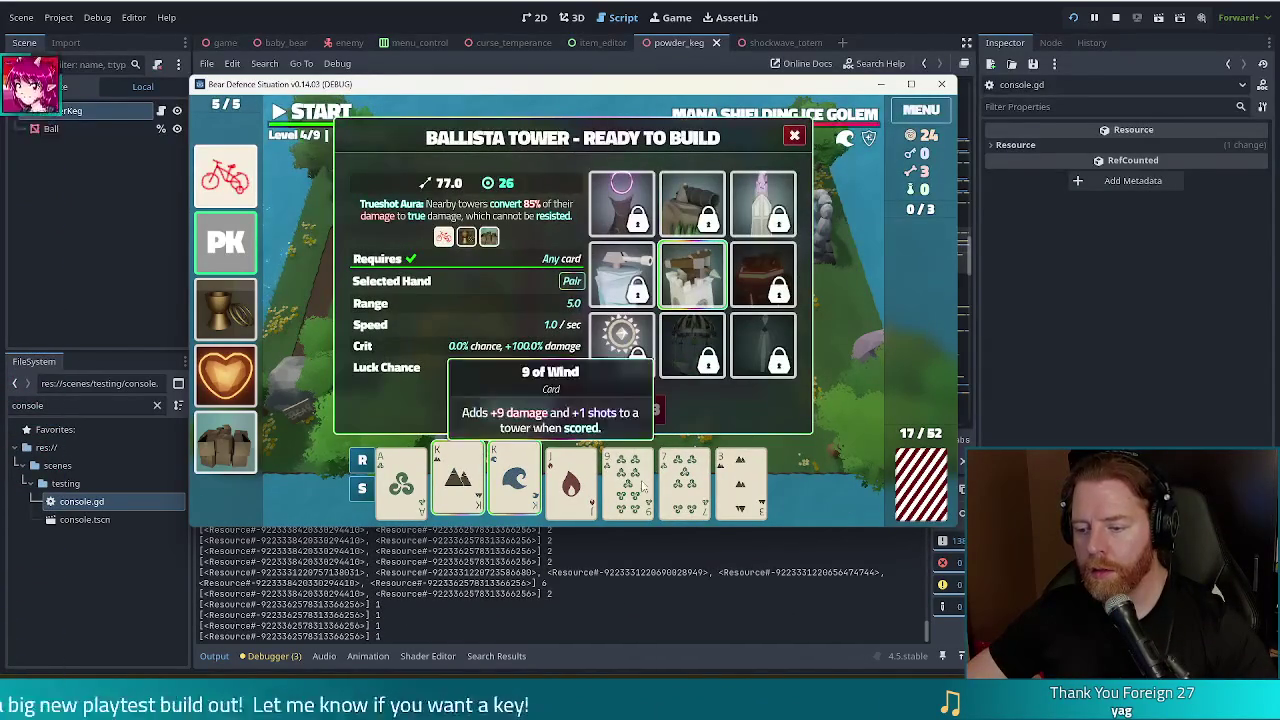
click(520, 410)
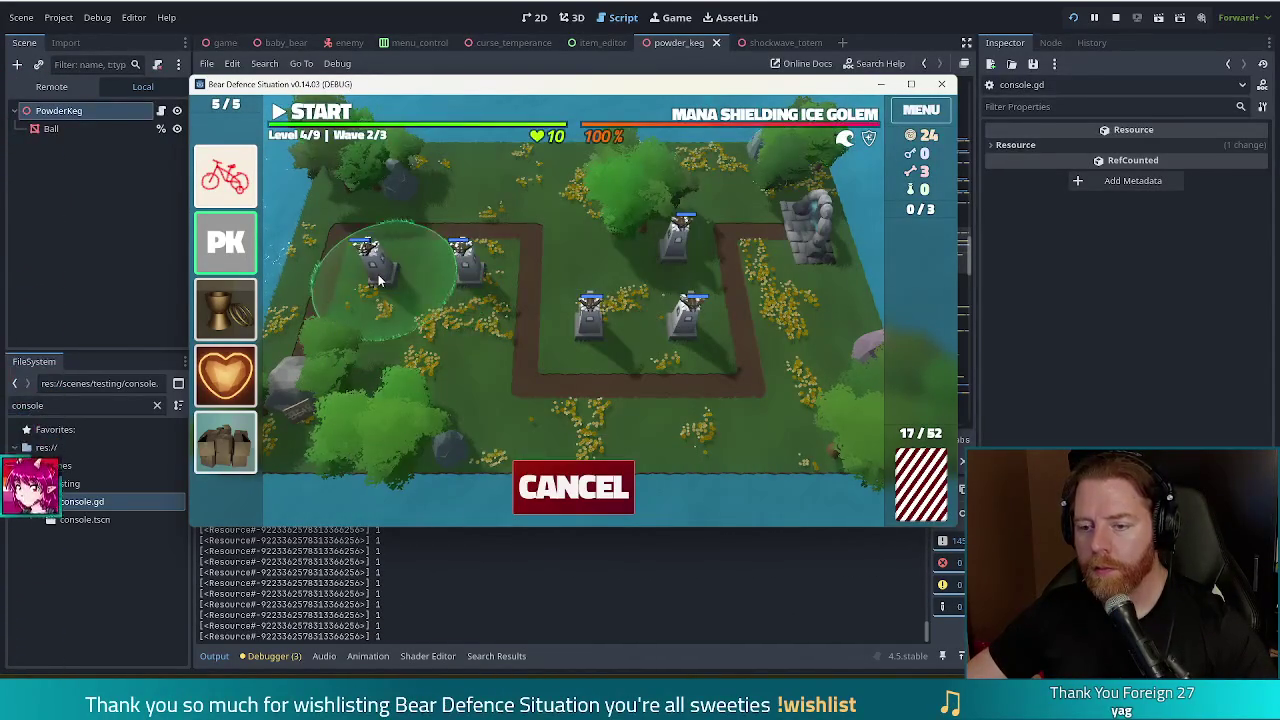
click(375, 275)
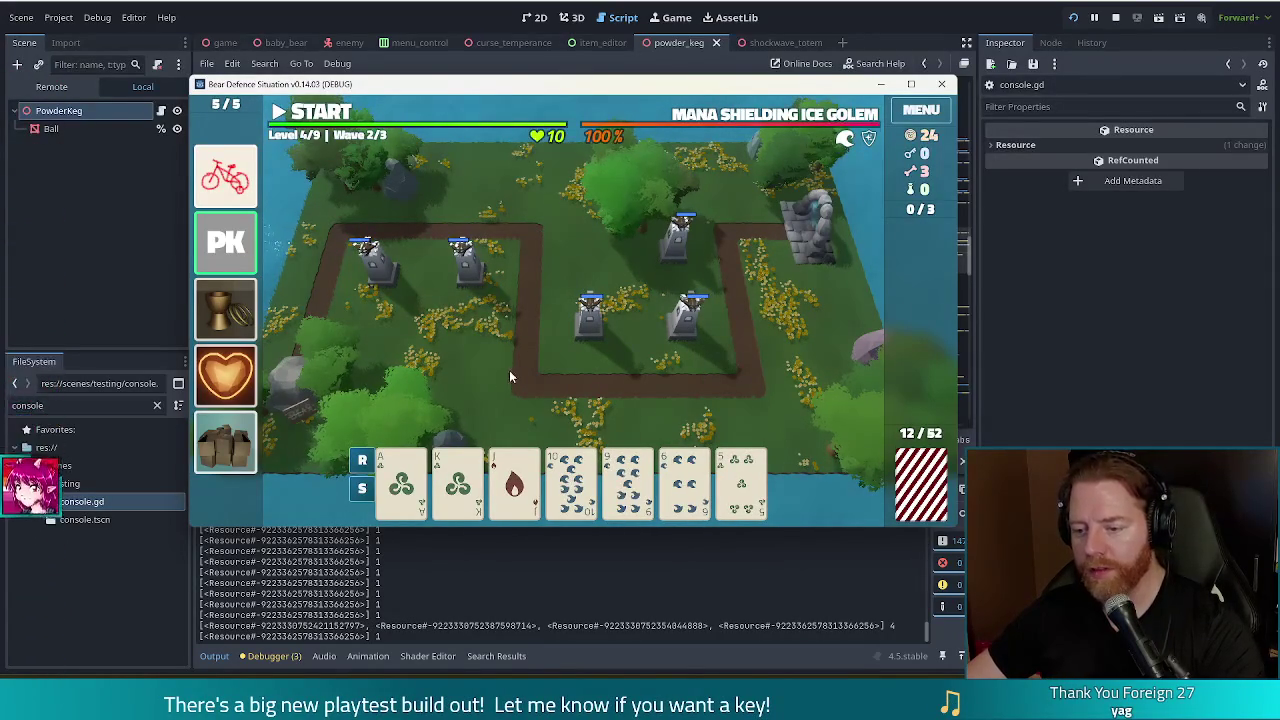
click(753, 489)
key(Escape)
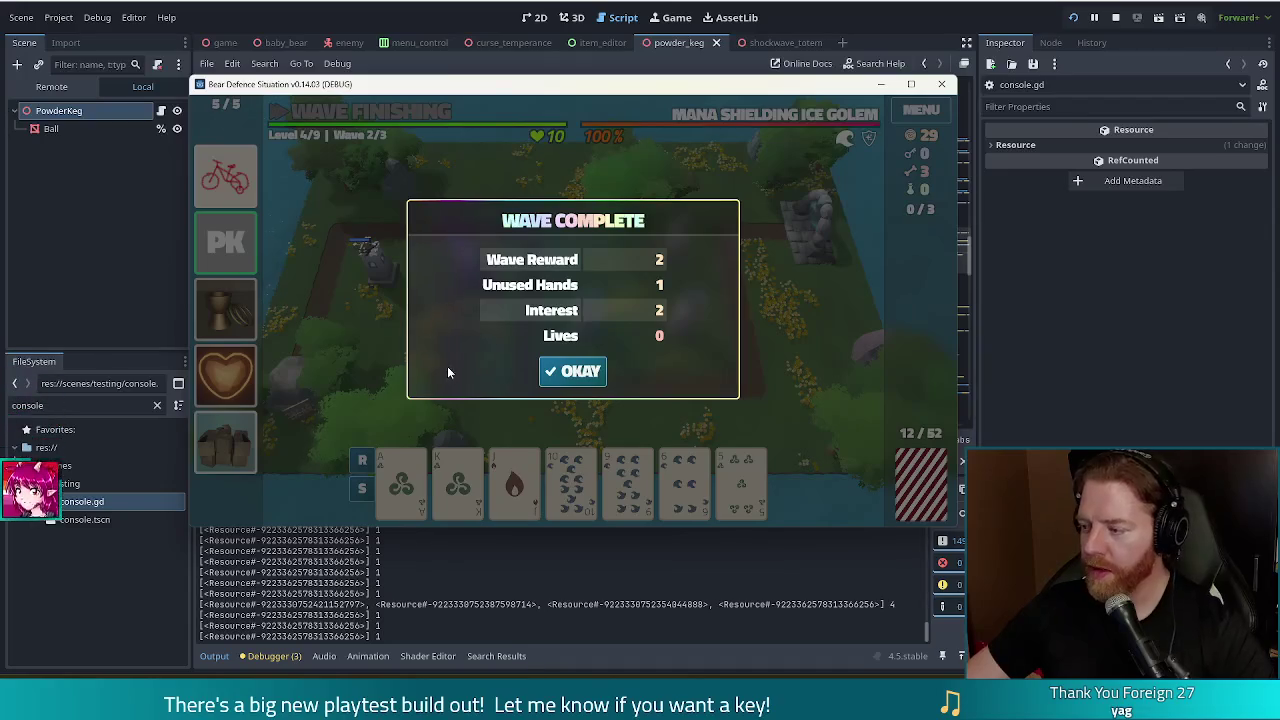
Dismiss the wave summary and discard selected cards for new ones
click(574, 380)
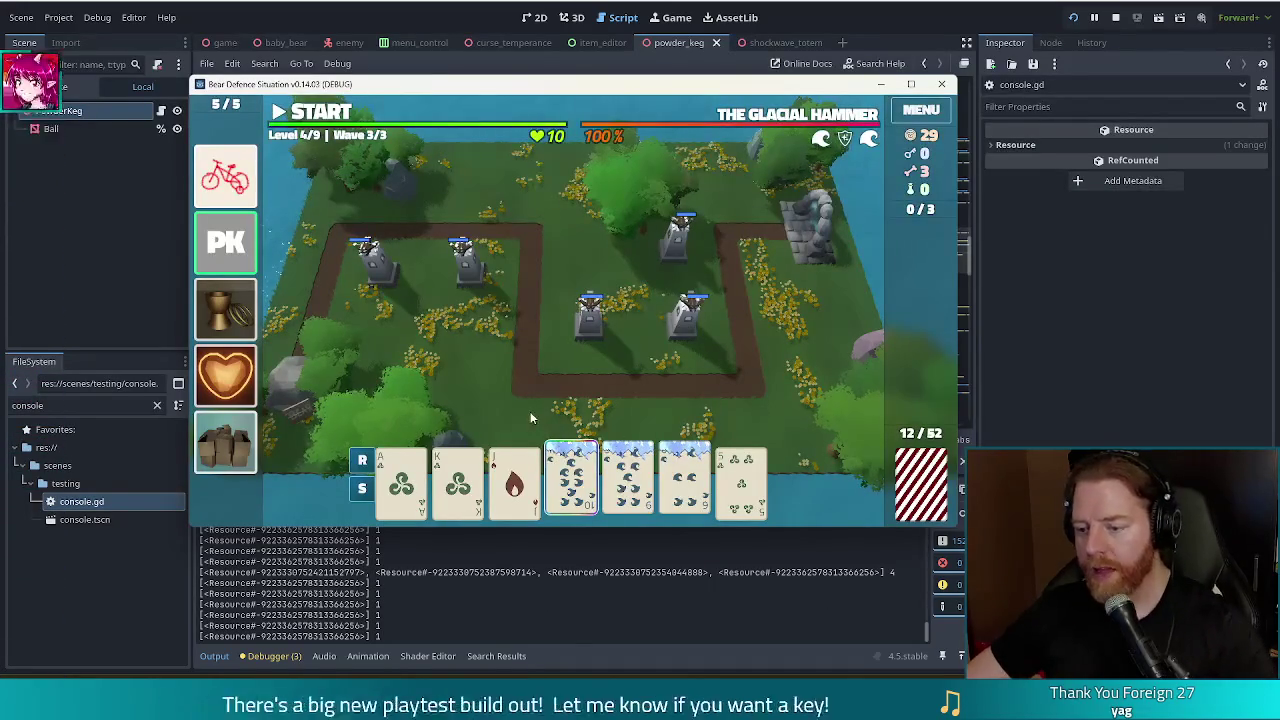
click(626, 410)
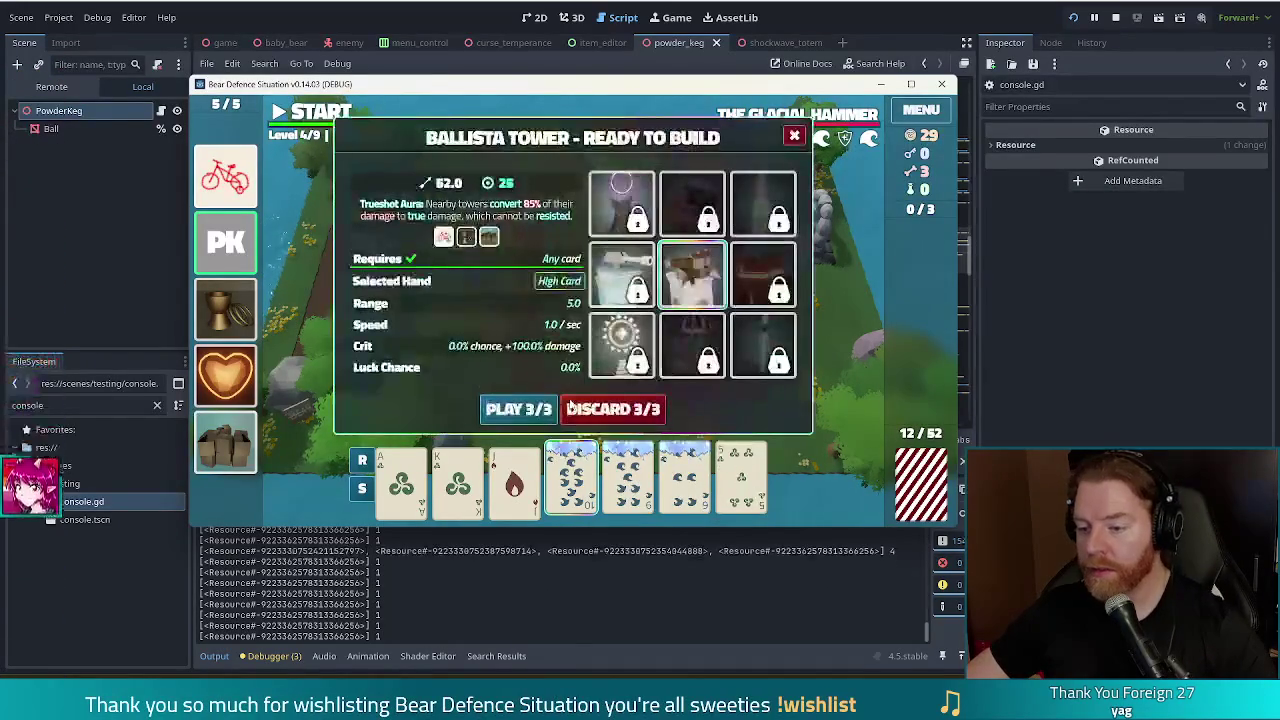
click(624, 410)
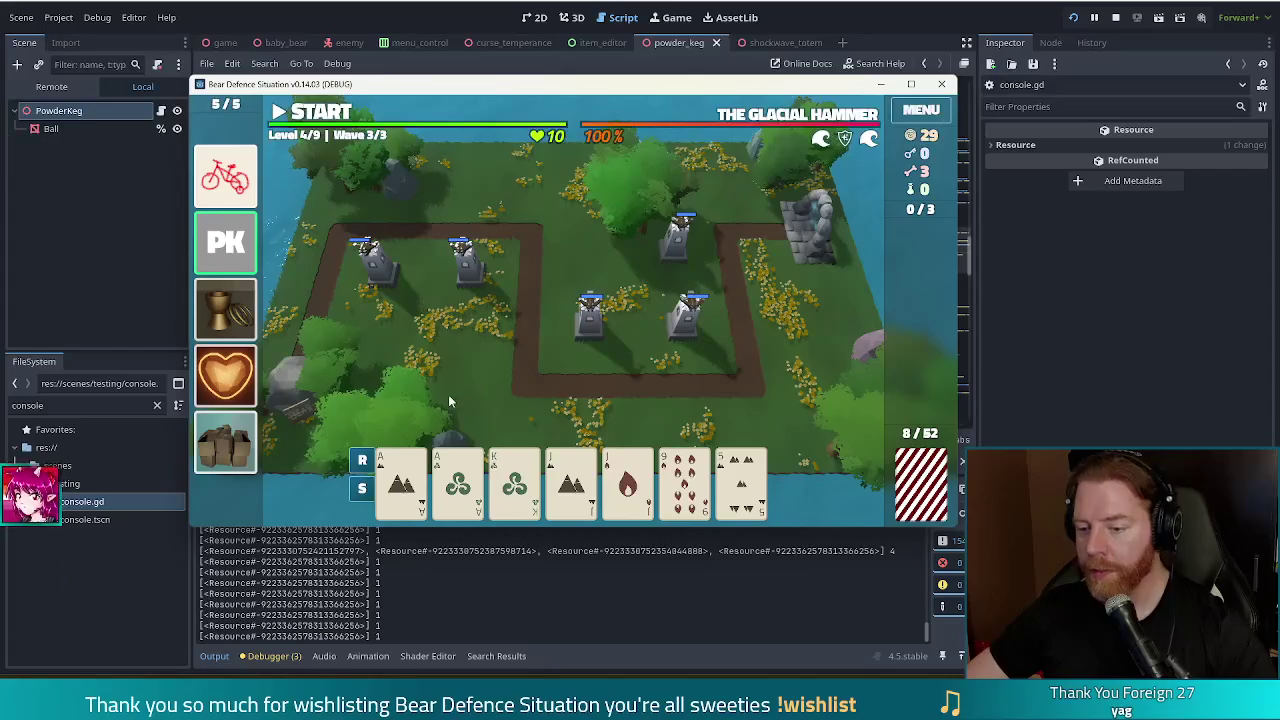
Play a Two Pair as a ballista tower on the map and start wave 3
click(400, 482)
click(457, 482)
click(570, 482)
click(627, 482)
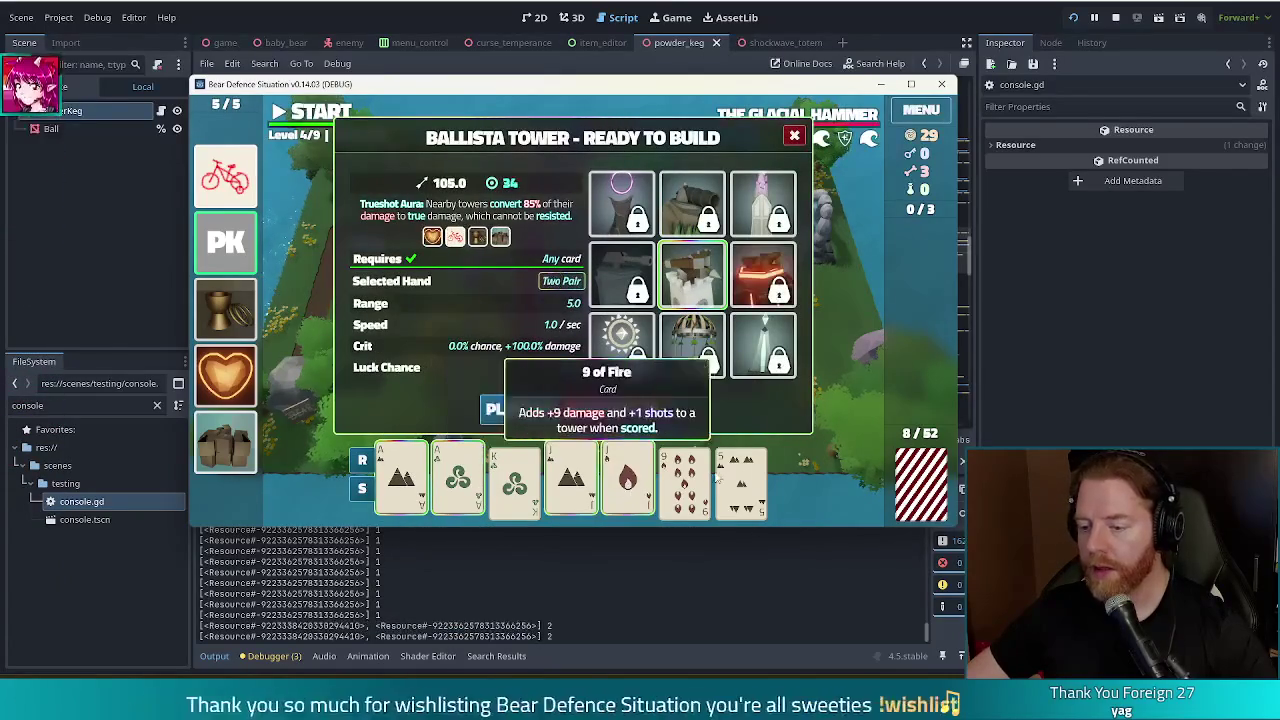
click(517, 406)
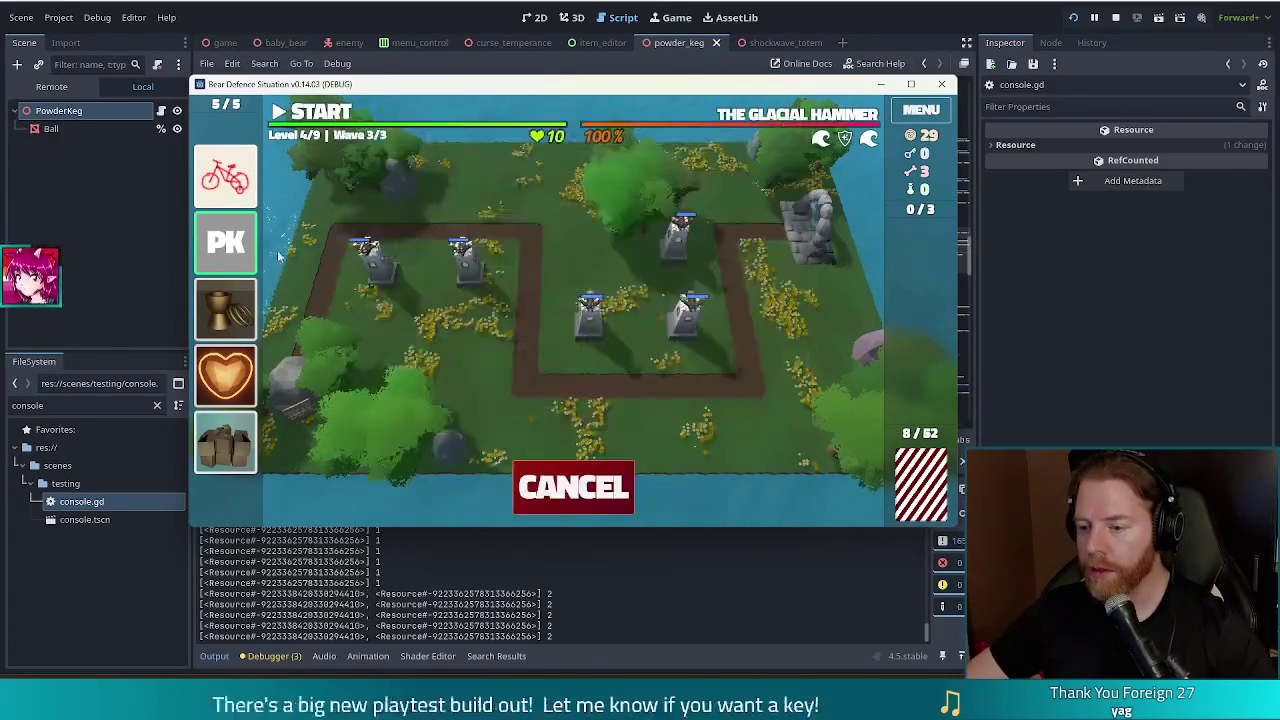
click(585, 255)
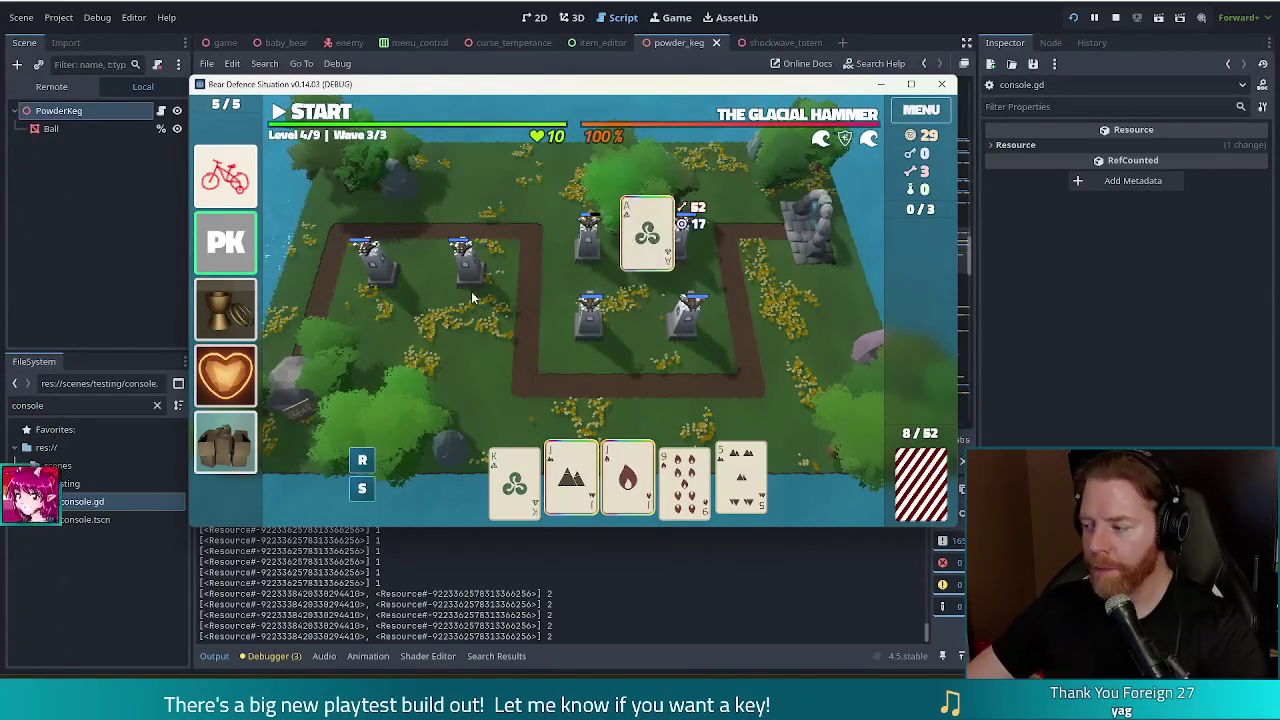
click(330, 113)
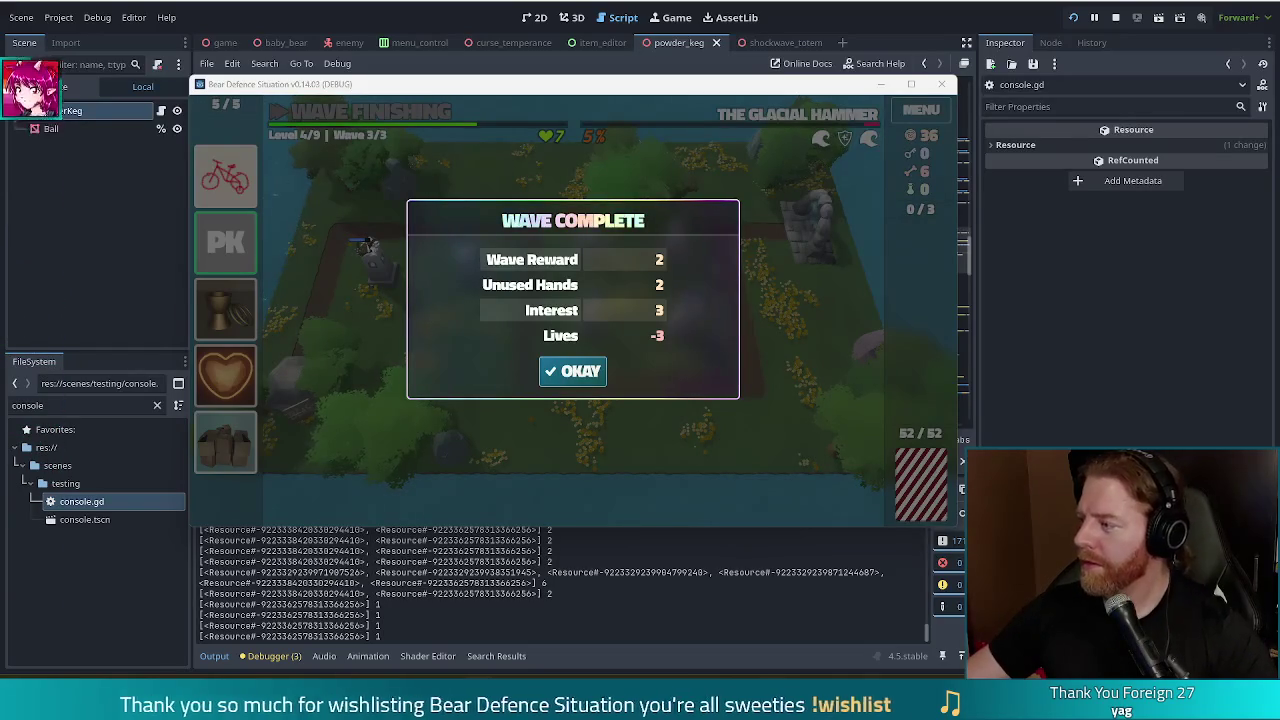
Dismiss the Wave Complete summary and stop the running game from the editor
click(567, 373)
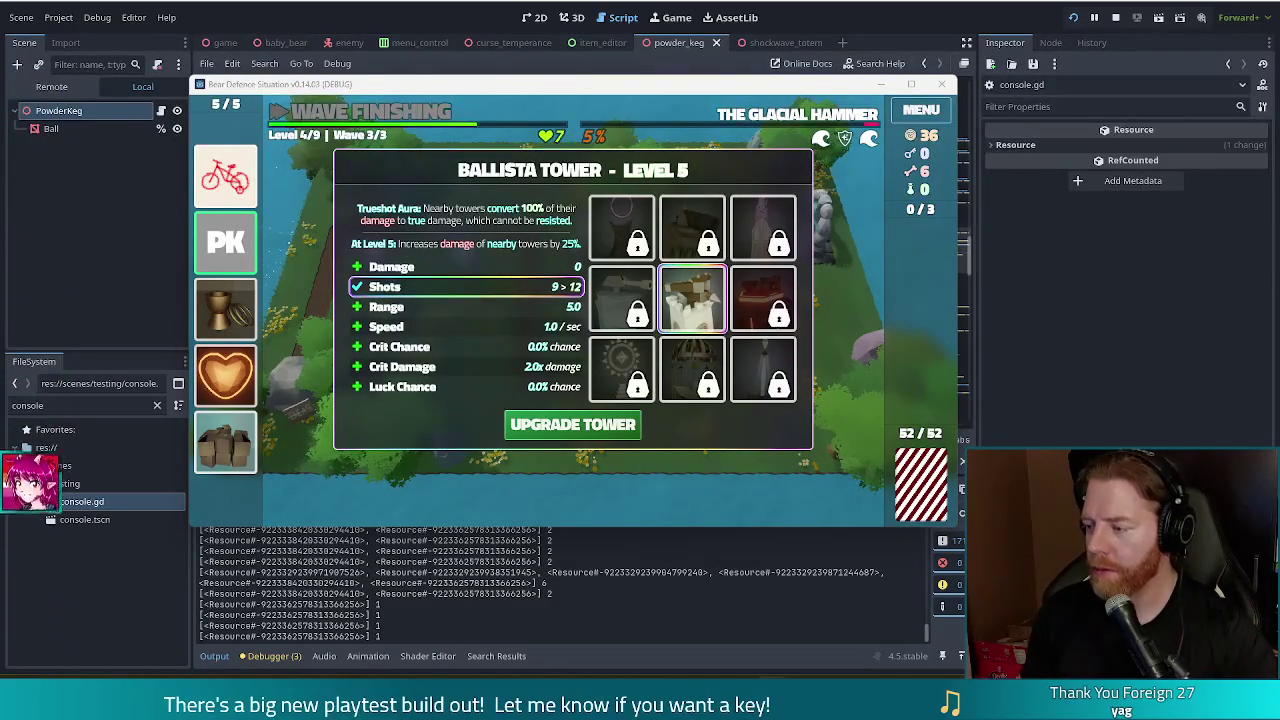
click(1116, 18)
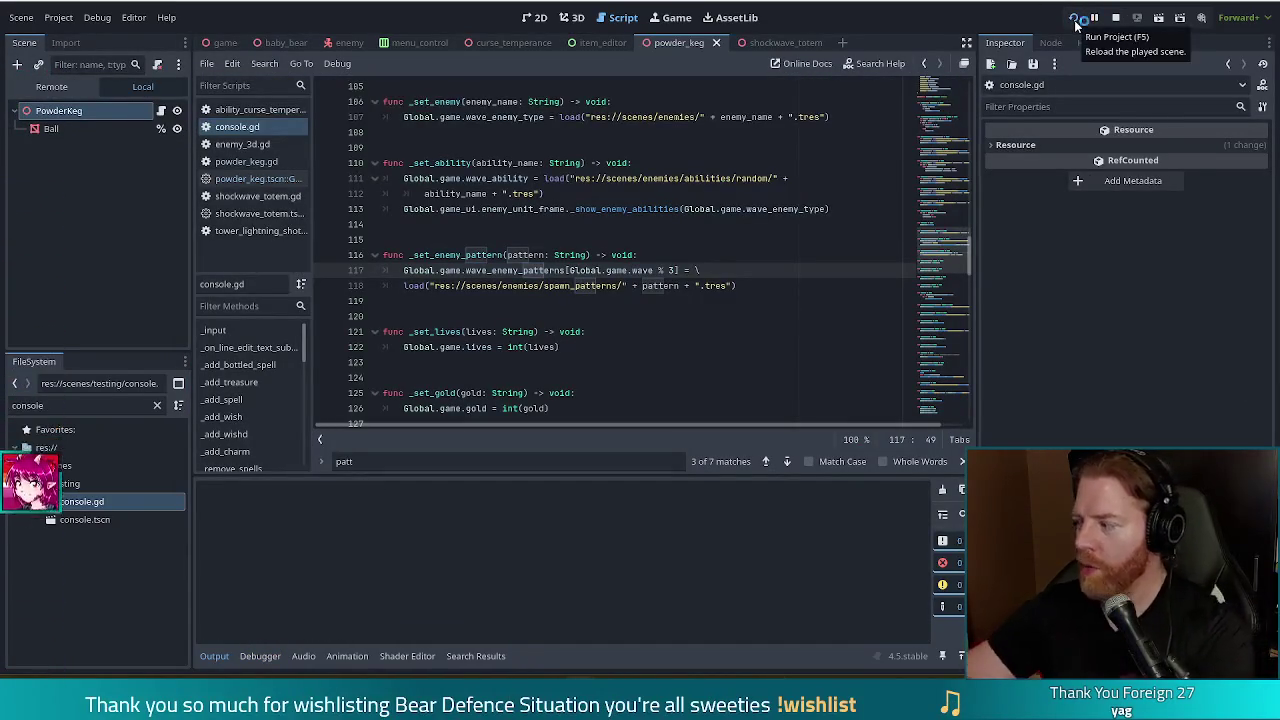
Relaunch the game, reposition its window, and start a new Level 1 run against the Earth Golem
click(1075, 22)
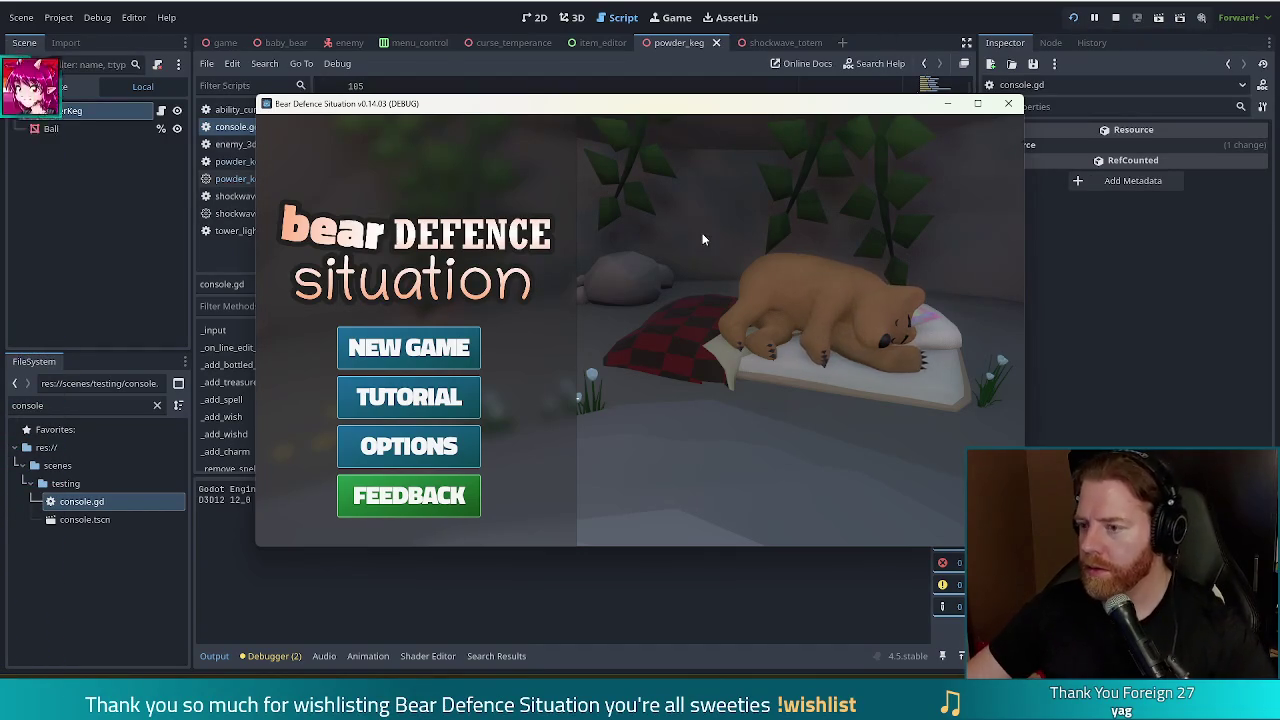
mouse_move(657, 113)
mouse_down()
mouse_move(578, 96)
mouse_move(641, 99)
mouse_move(609, 96)
mouse_up()
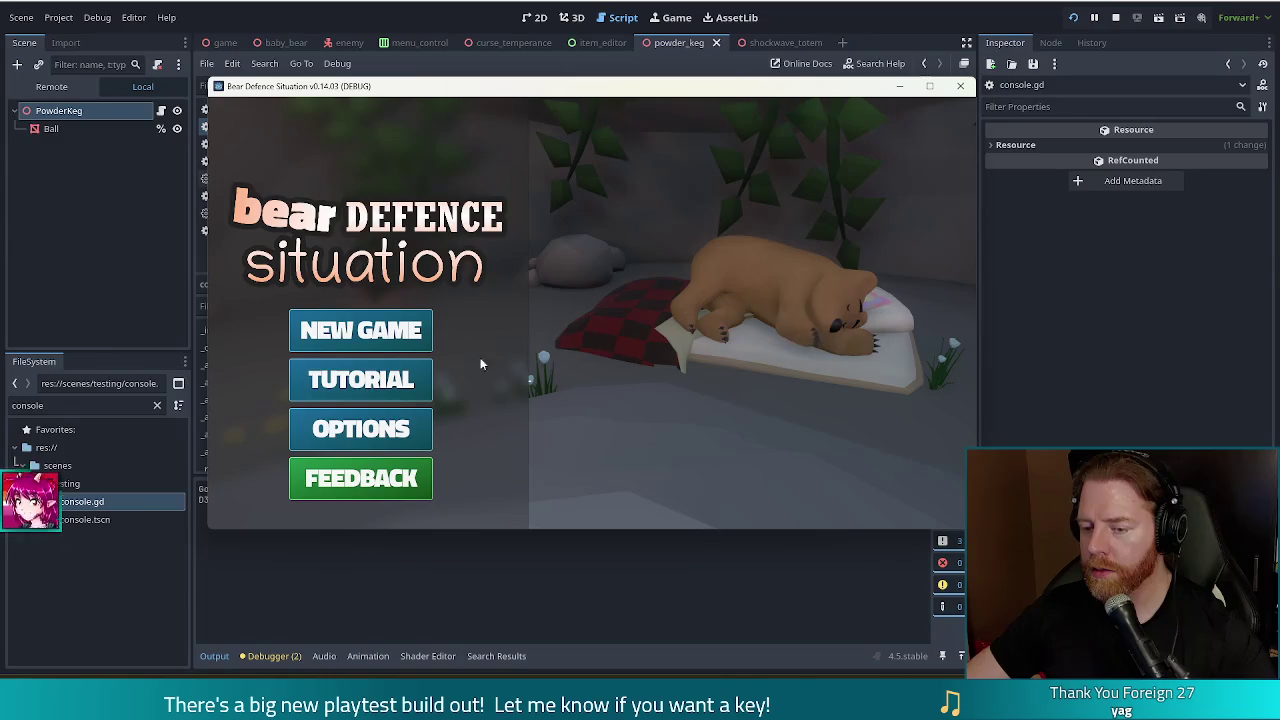
click(387, 332)
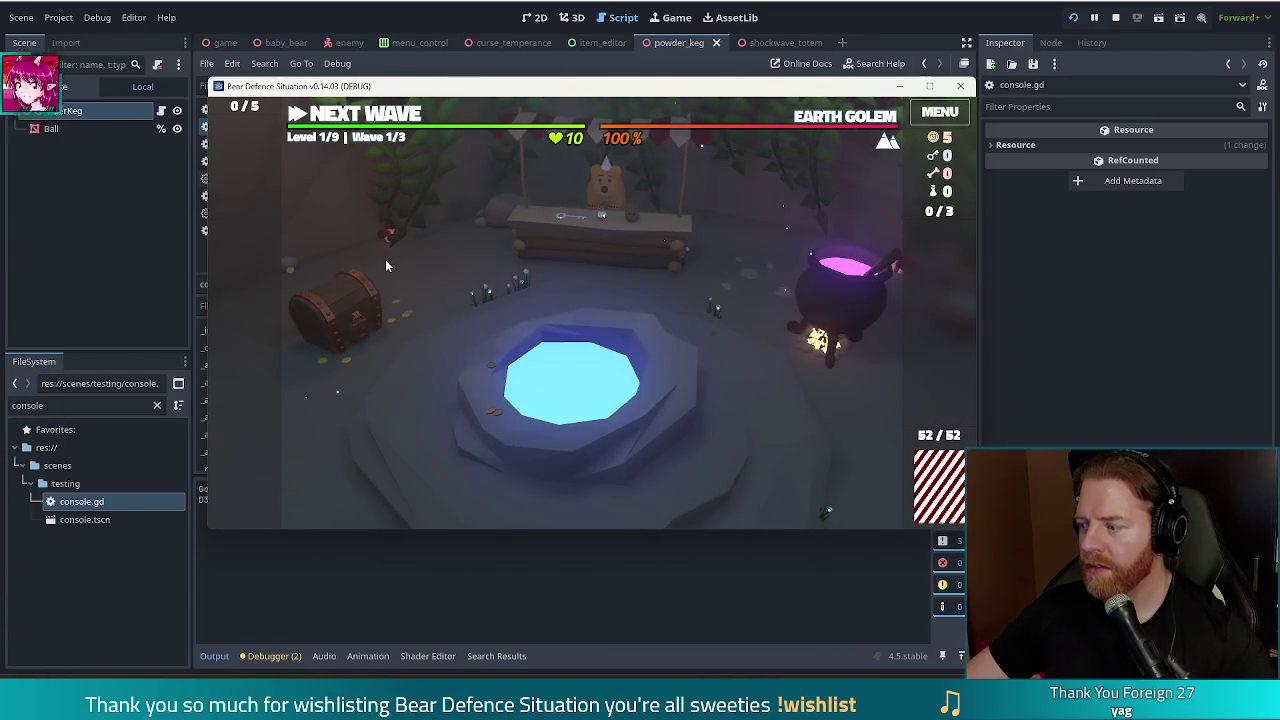
Buy the Key from the shop stall, then discard the 9 of clubs for a new card
click(643, 260)
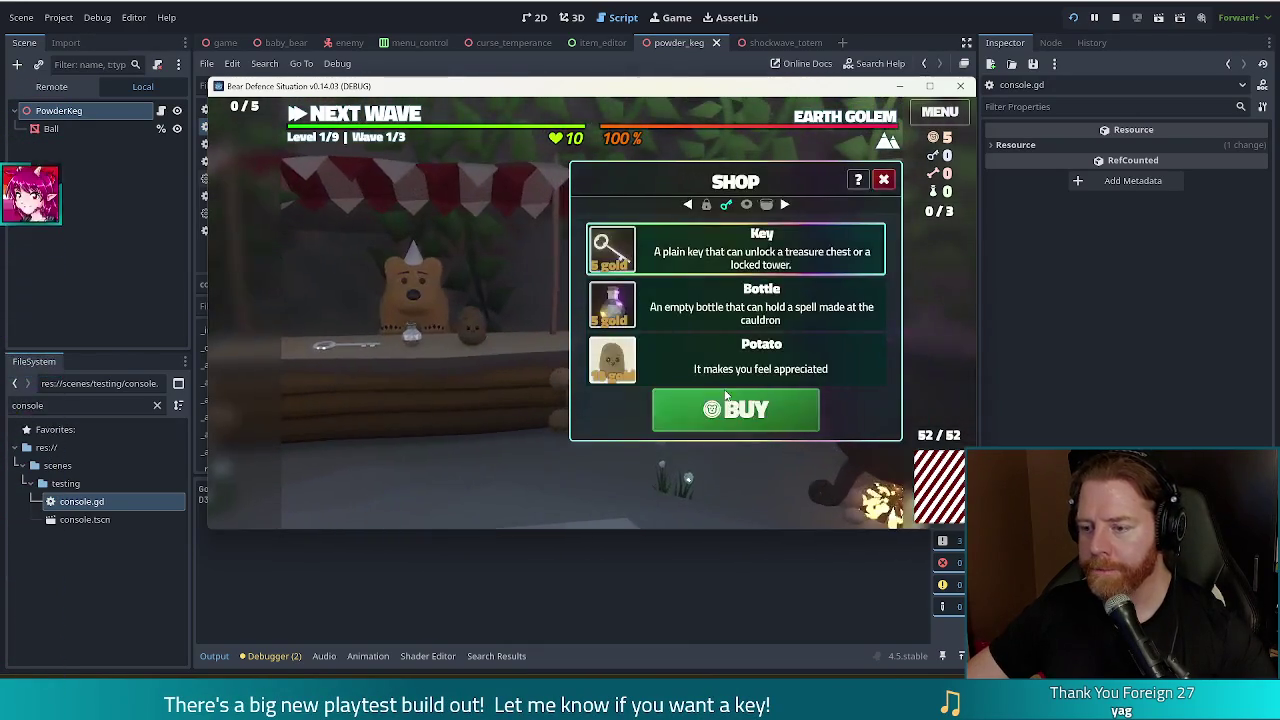
click(727, 397)
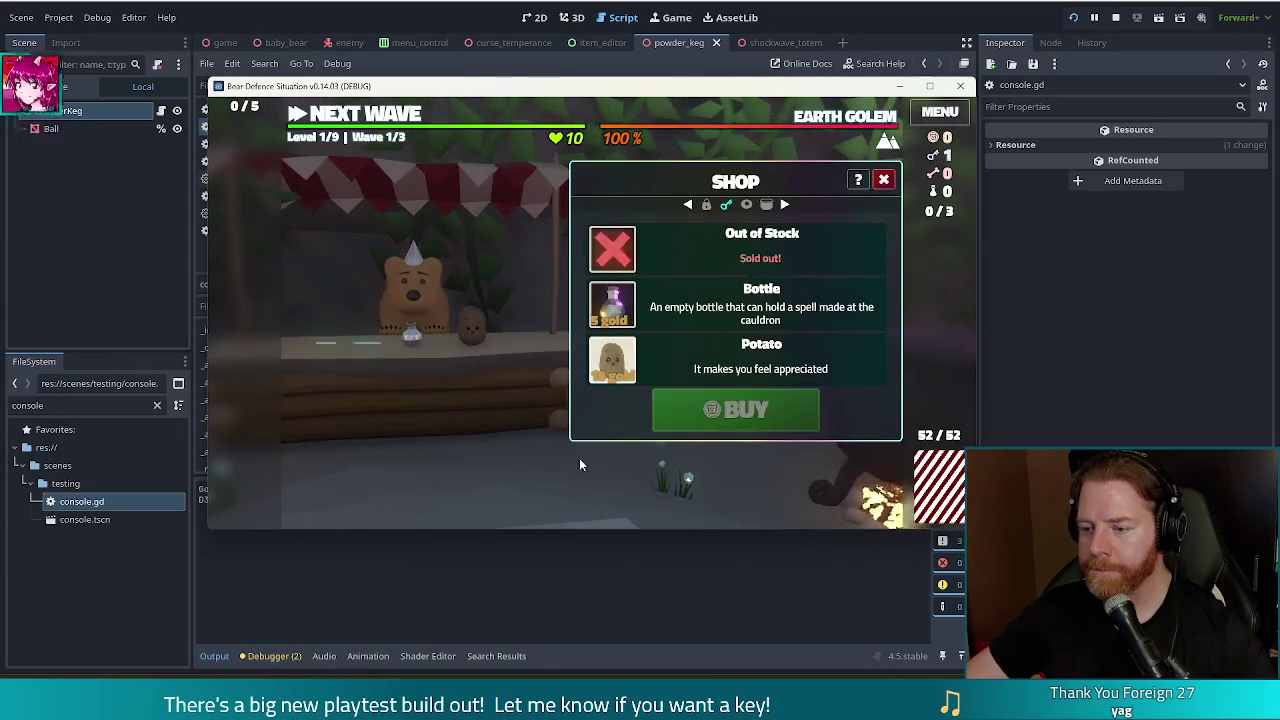
click(447, 340)
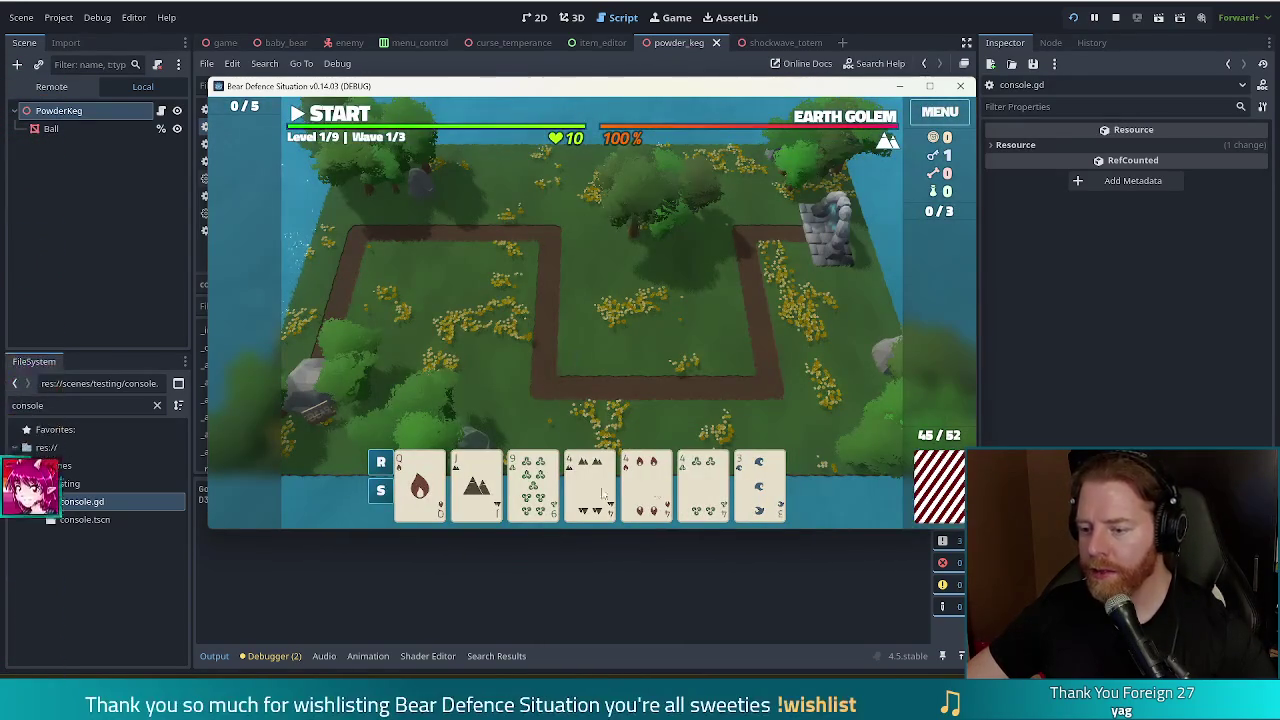
click(533, 485)
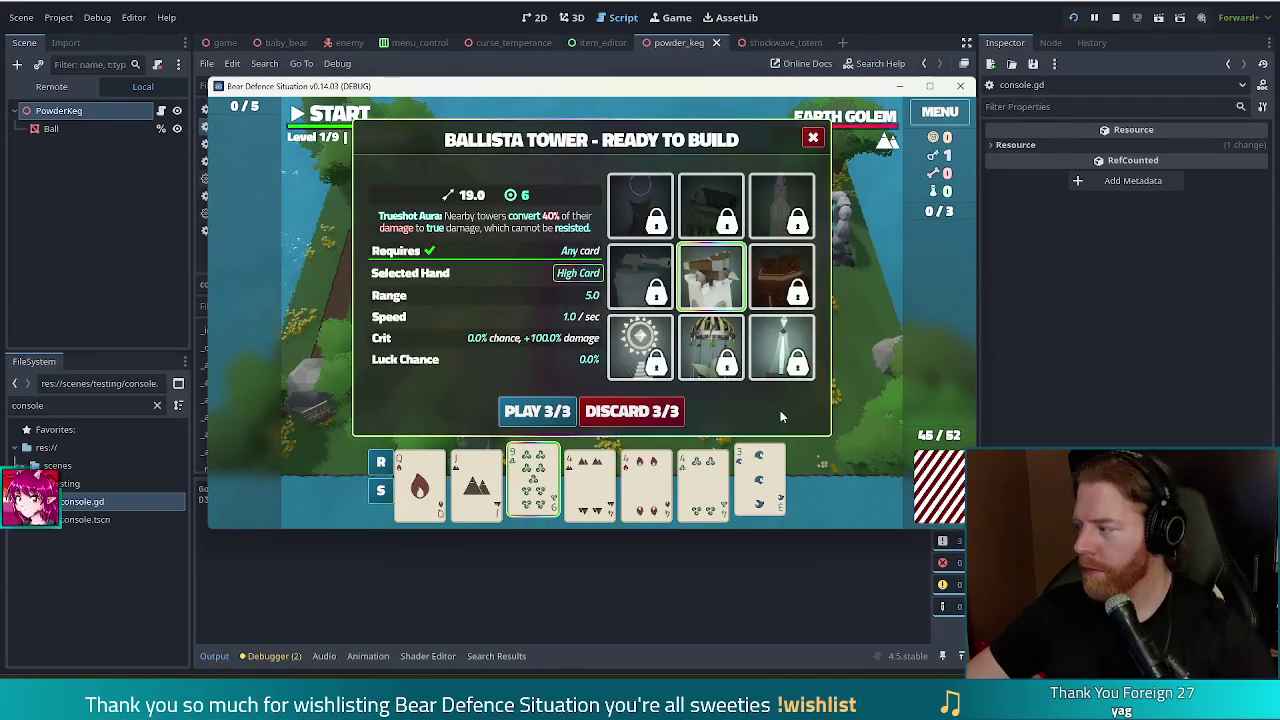
click(658, 411)
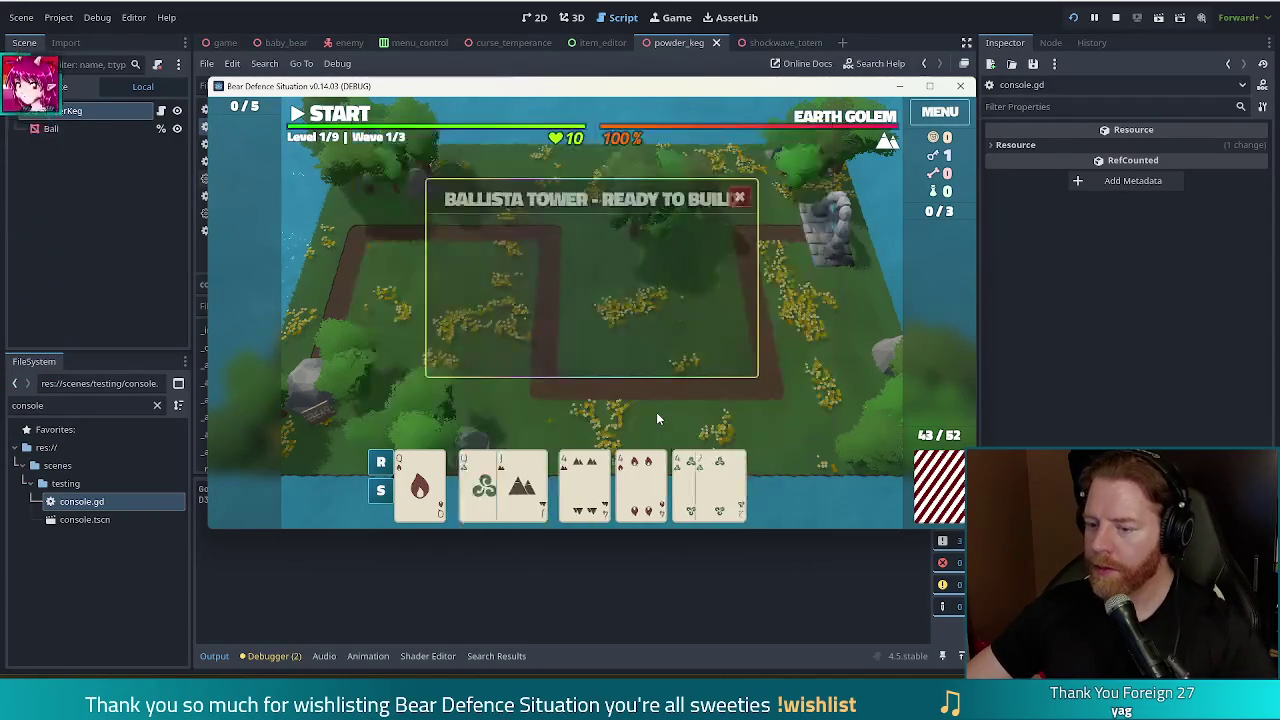
Play a Full House of Queens and 4s as an Earth Tower and place it at the map centre
click(419, 485)
click(476, 485)
click(590, 485)
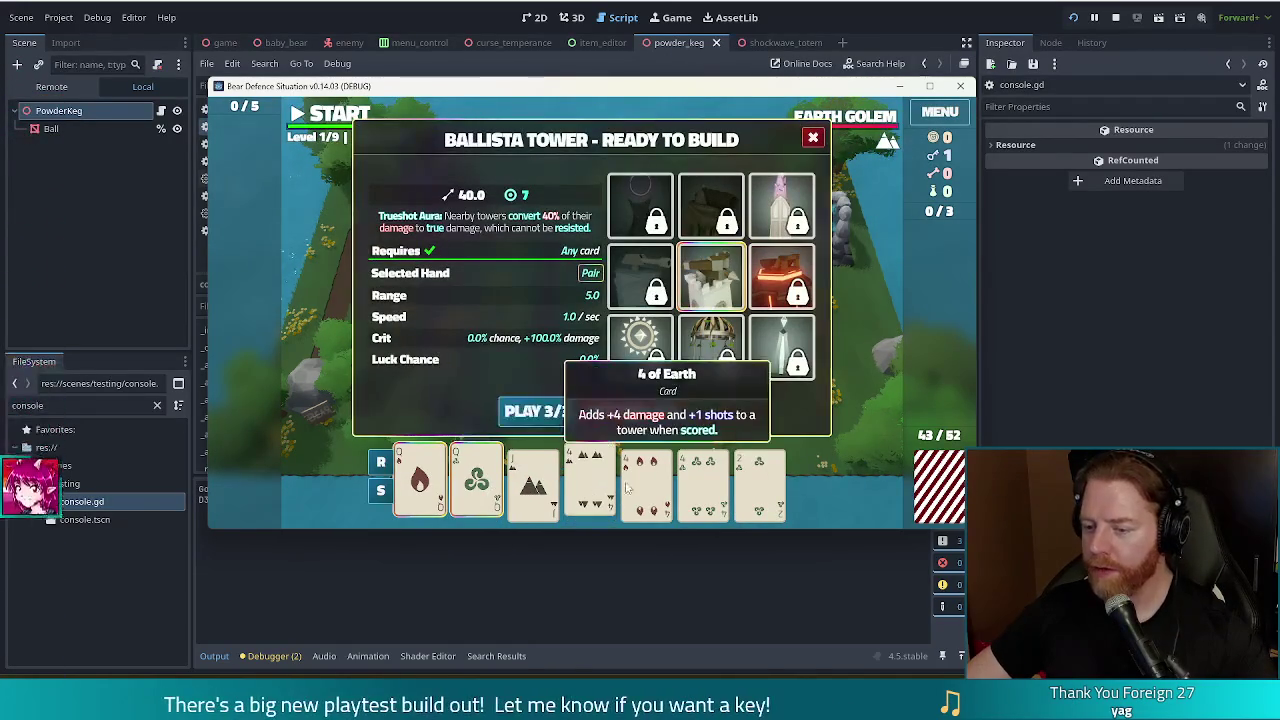
click(647, 485)
click(693, 490)
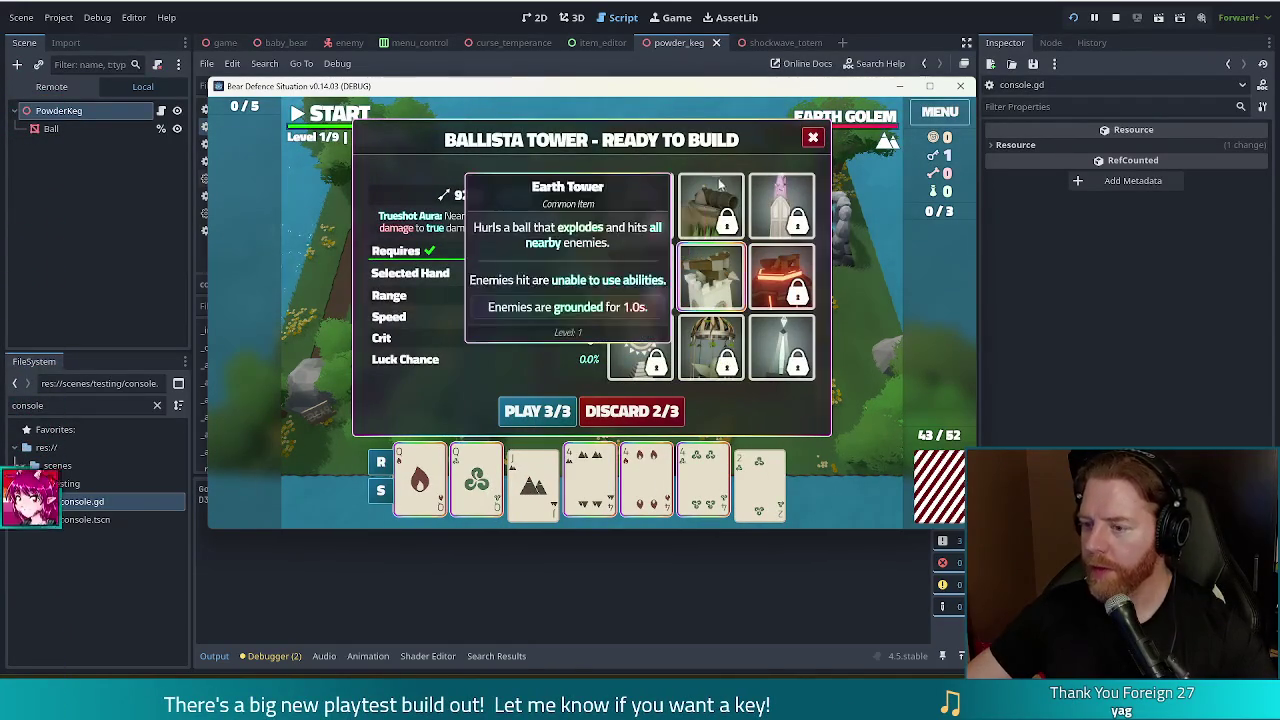
click(731, 244)
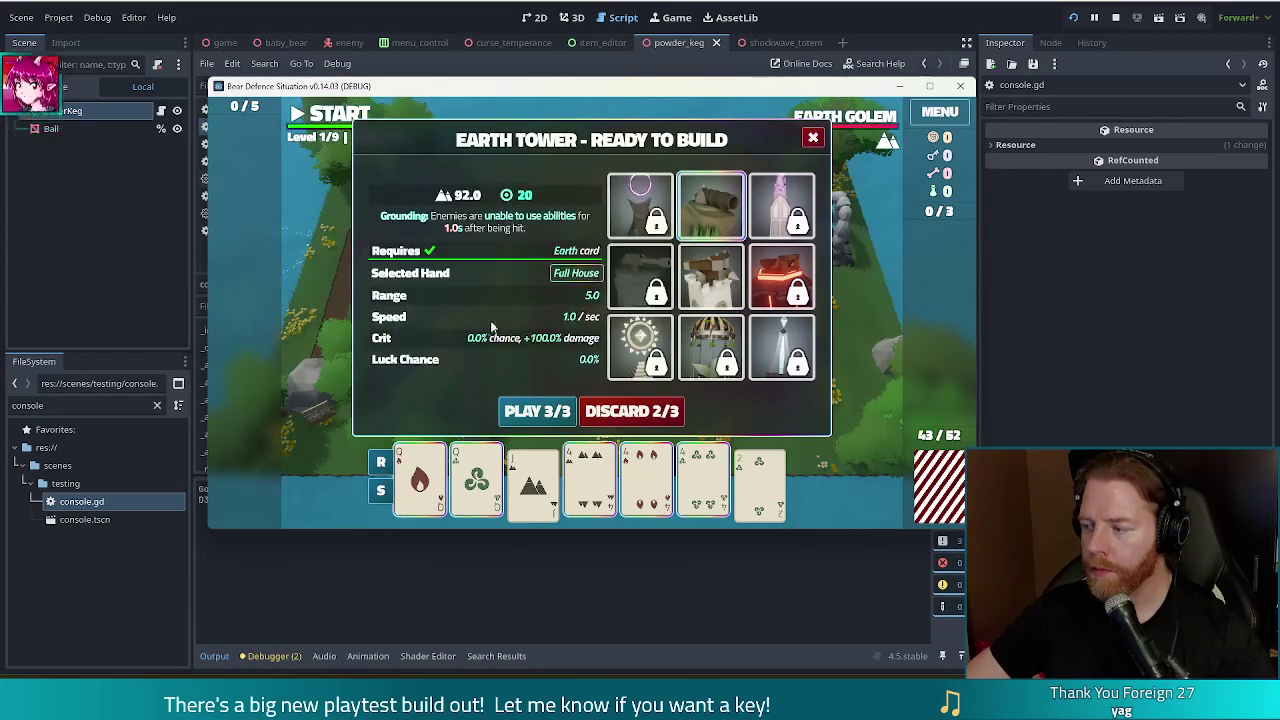
click(537, 411)
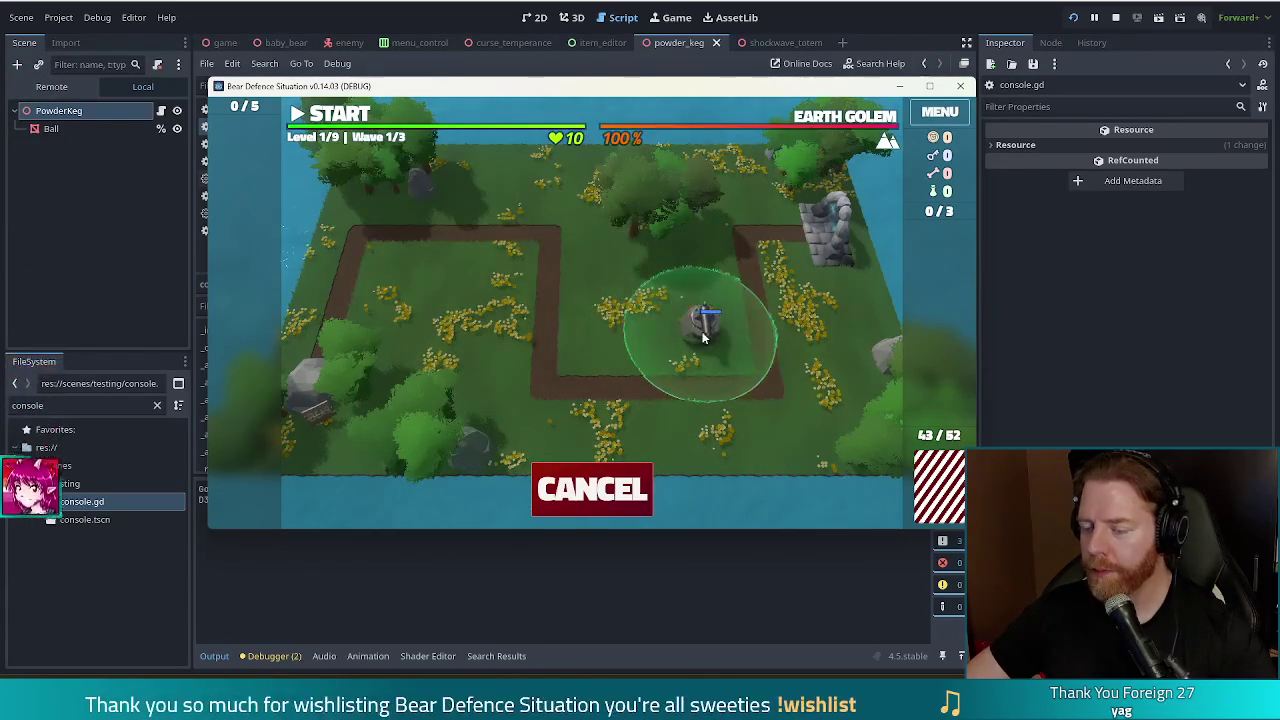
click(704, 337)
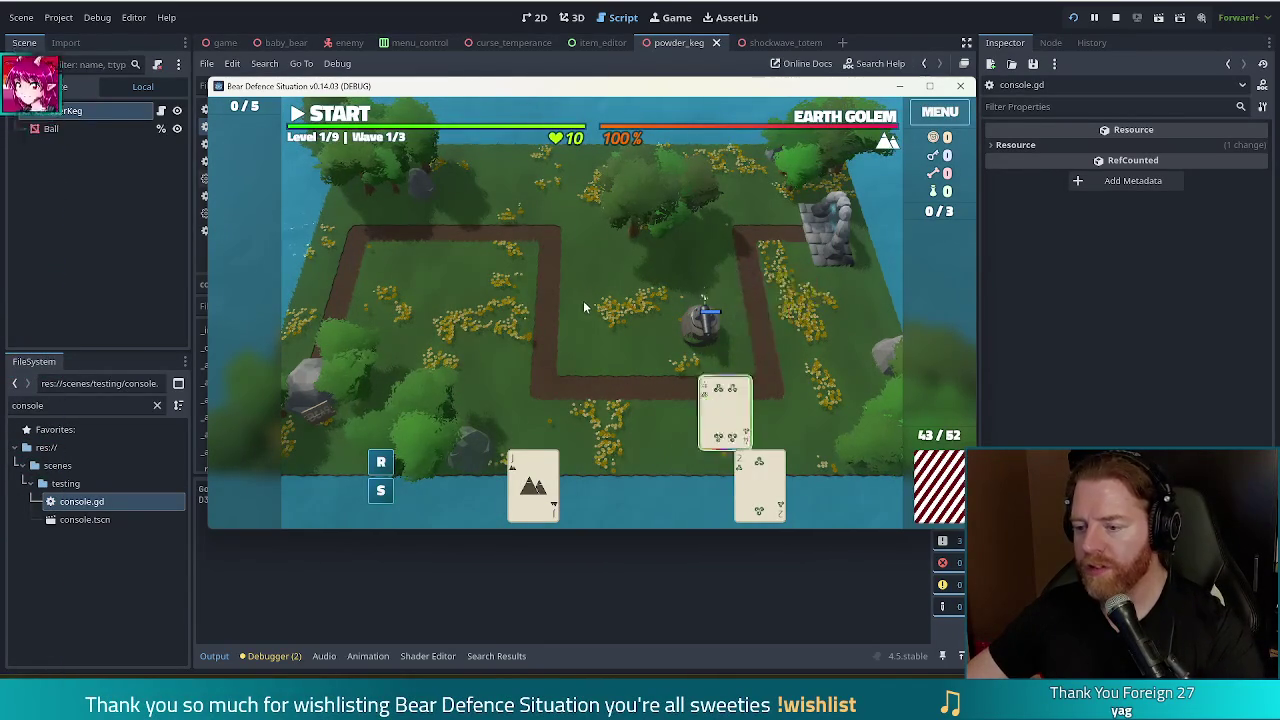
Start wave 1 to test the Earth Tower, pause it, then stop the running game
click(338, 119)
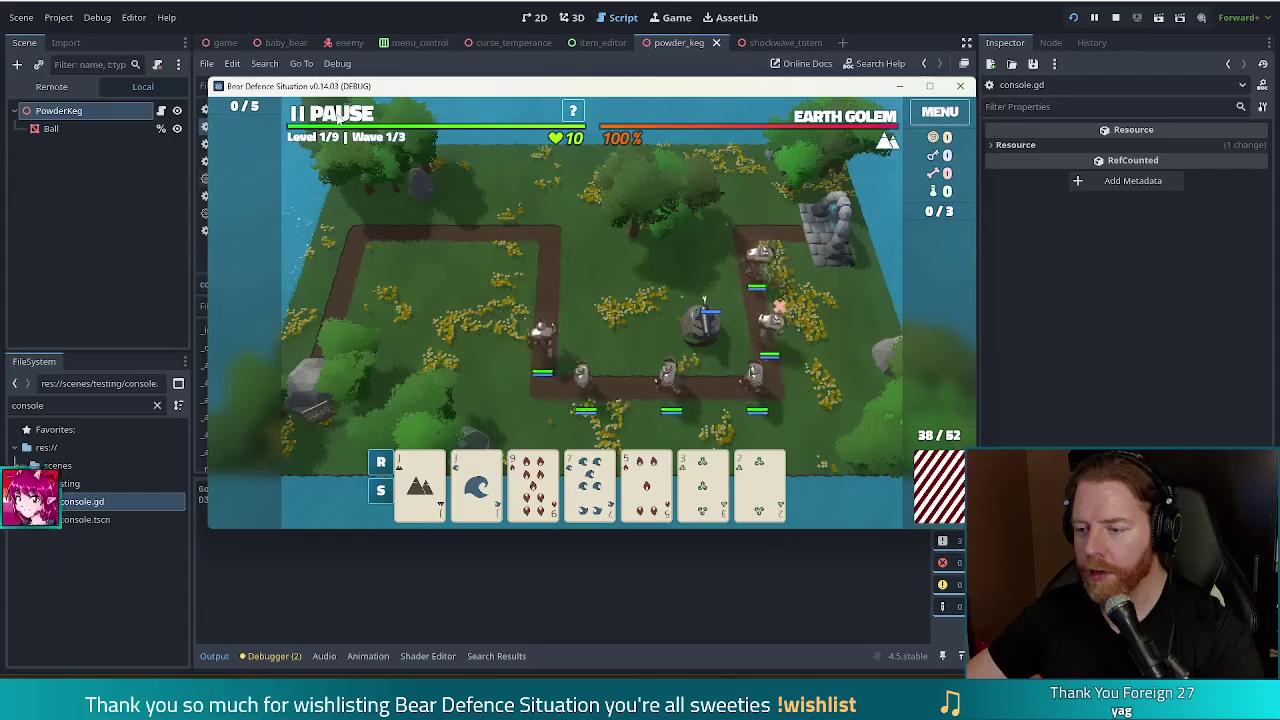
click(338, 119)
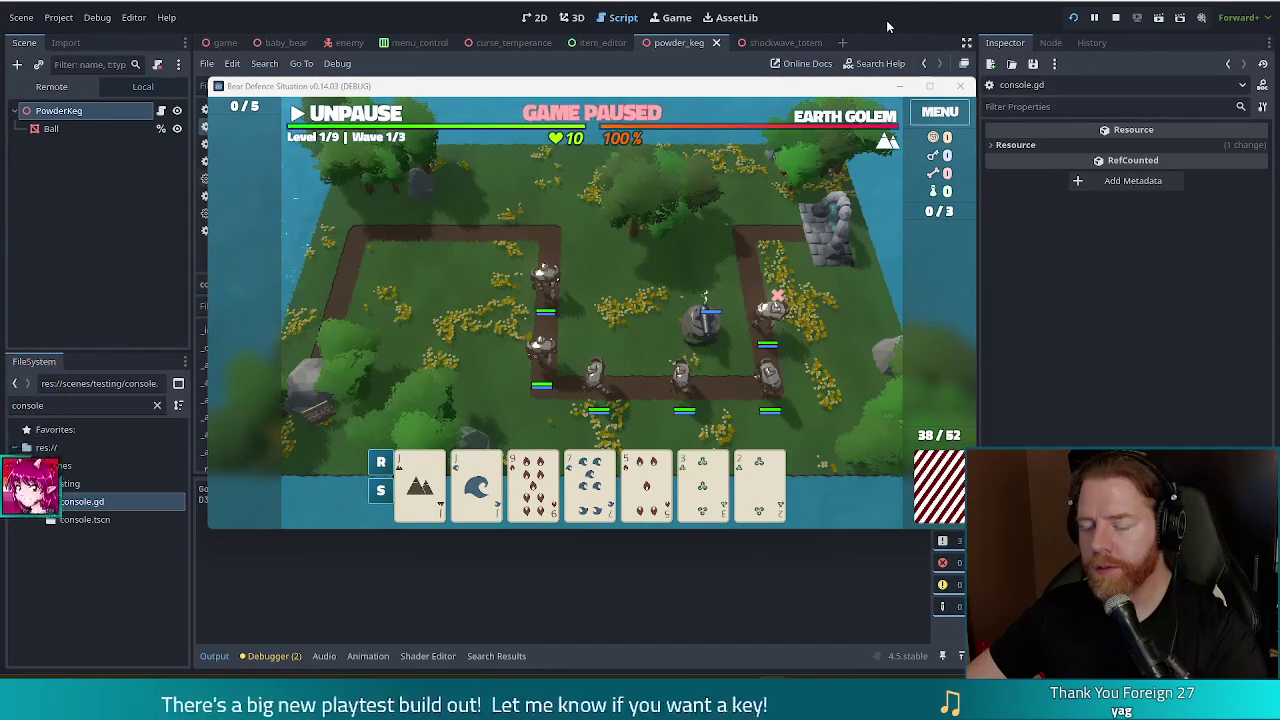
click(1116, 18)
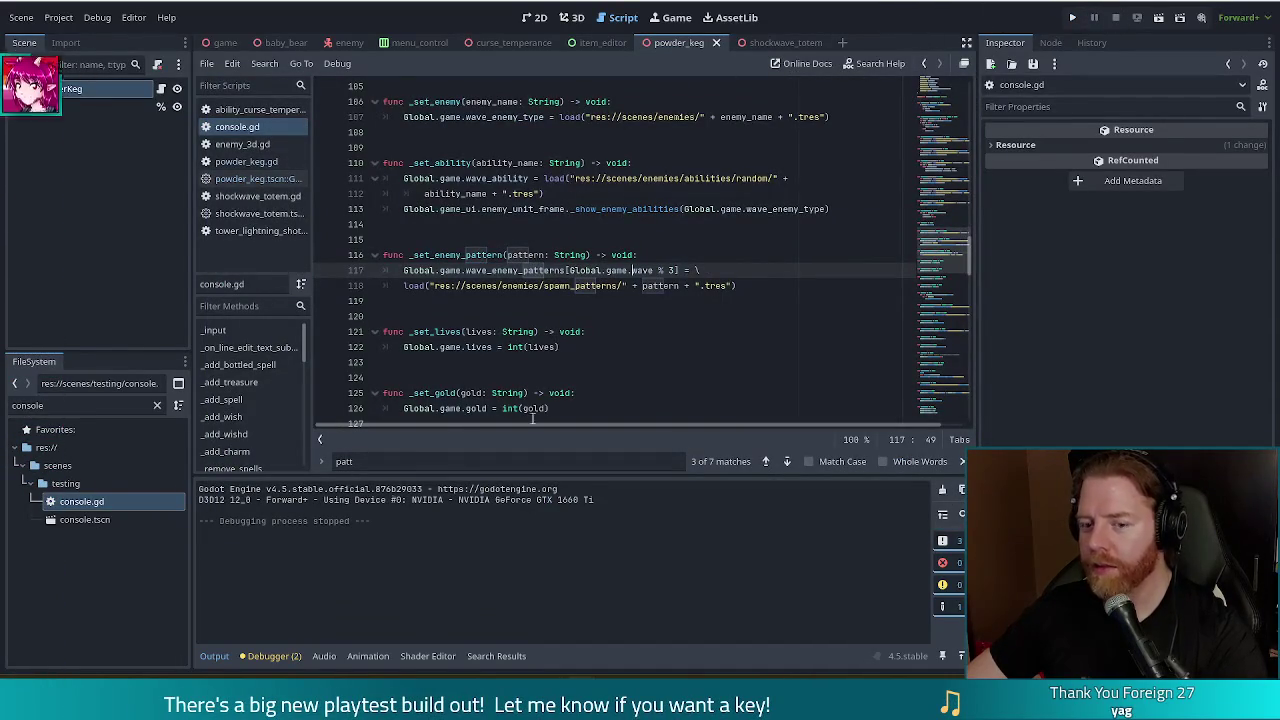
Filter the FileSystem dock by 'tower_eart'
double_click(98, 404)
text(tower_)
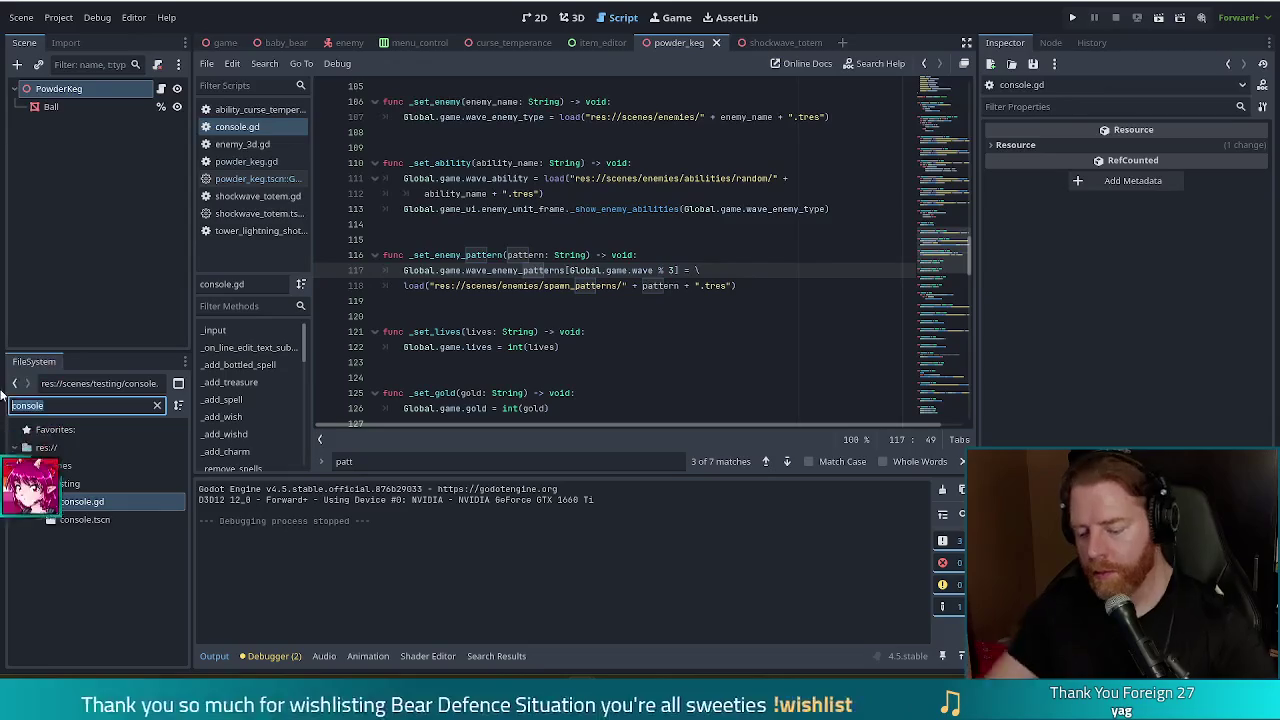
text(eart)
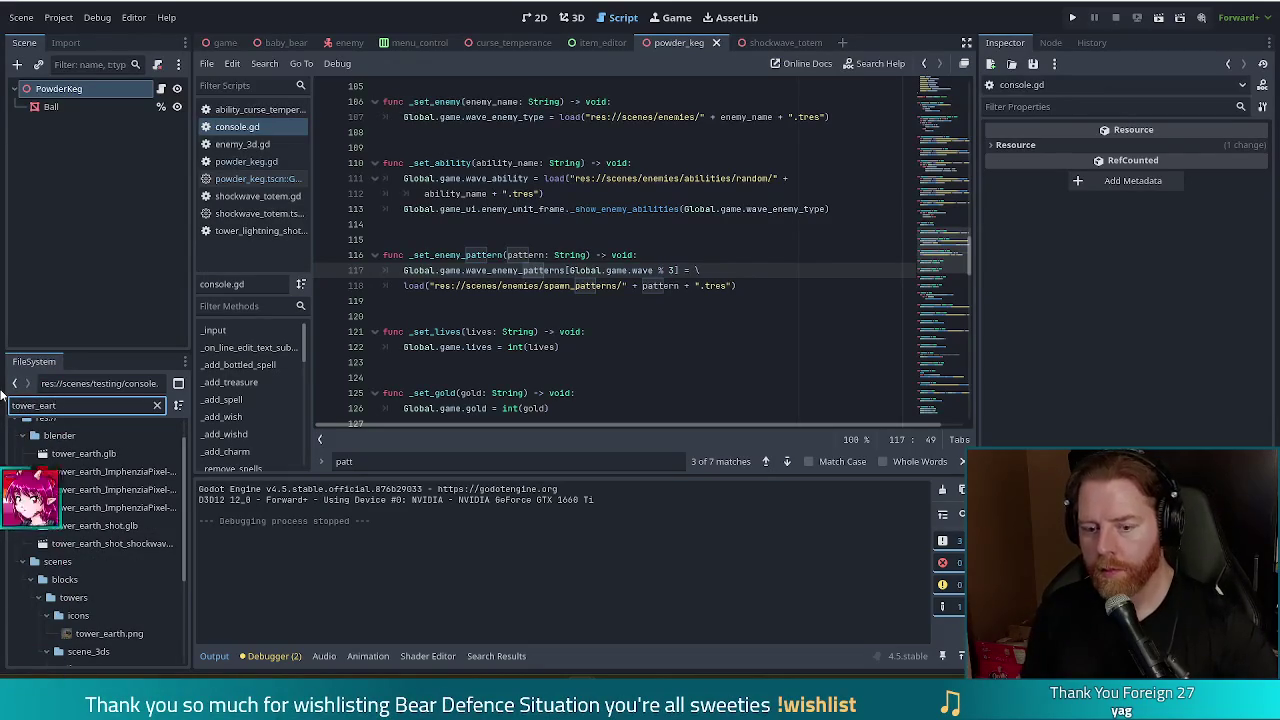
drag(185, 462, 183, 578)
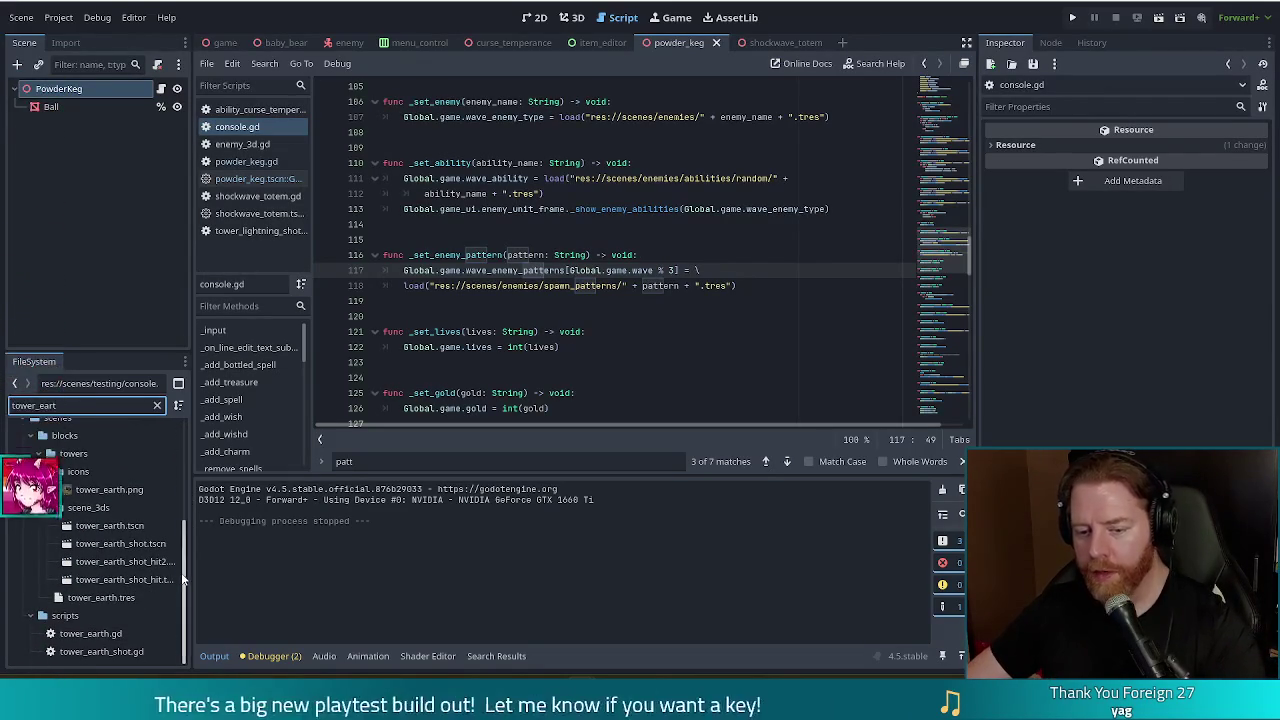
Open tower_earth.gd near _update_targetting_start, then change the file filter to 'tower_fire'
double_click(90, 633)
click(590, 315)
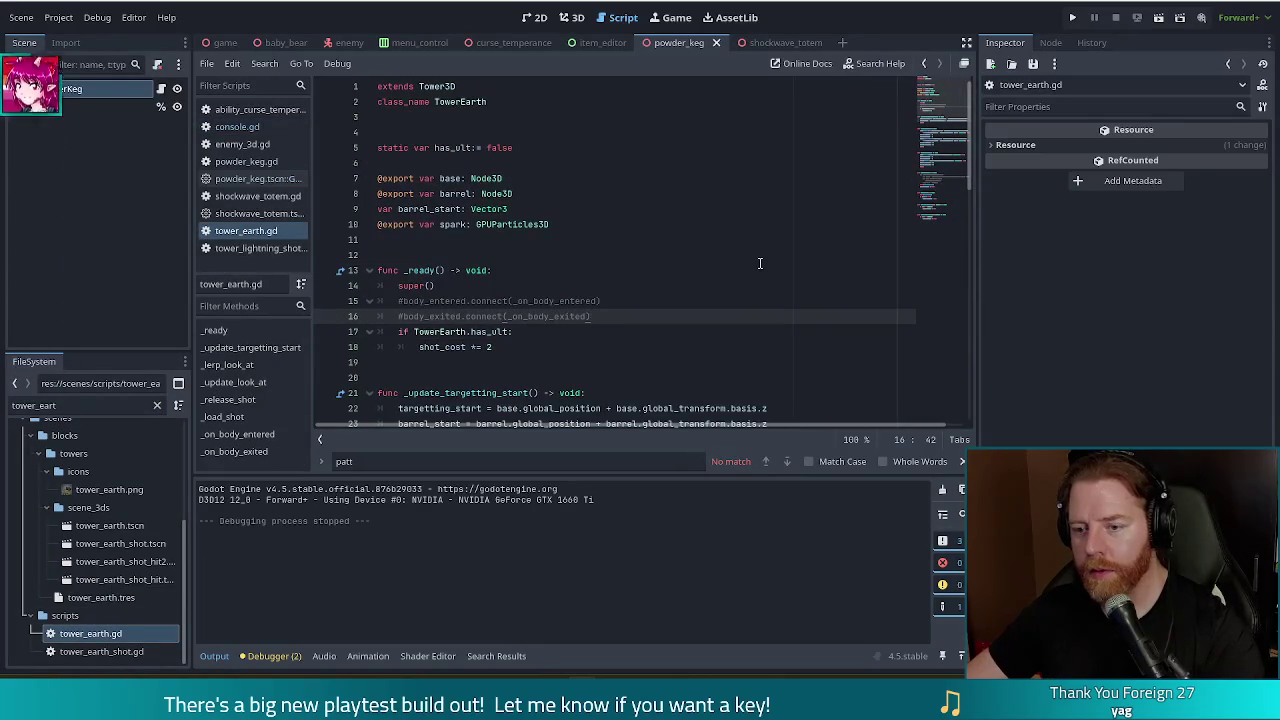
scroll(939, 119, down, 2)
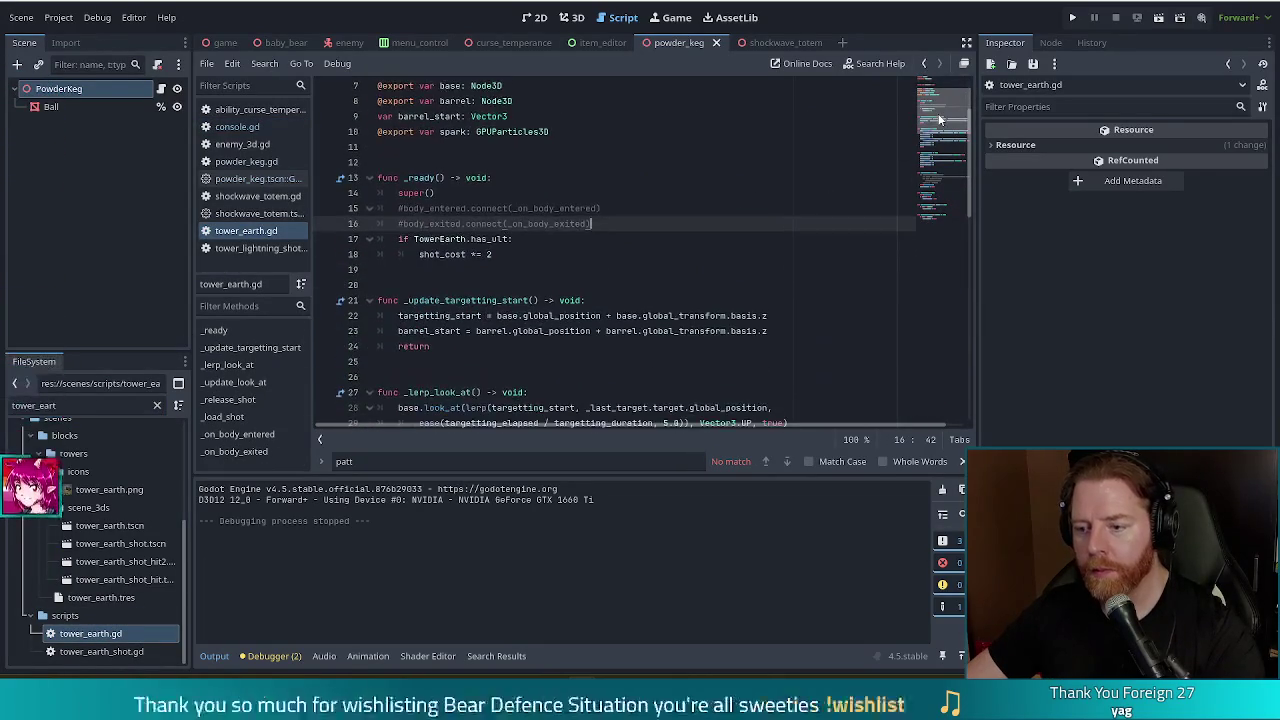
drag(939, 119, 939, 144)
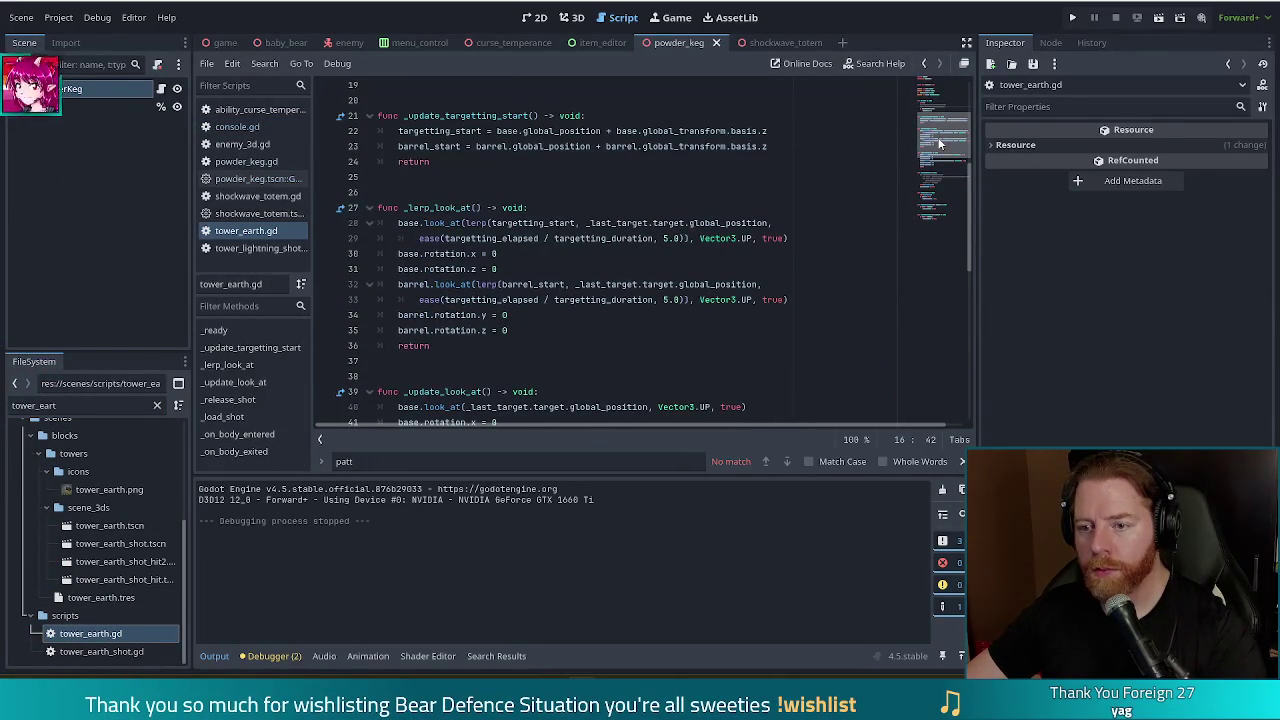
click(720, 177)
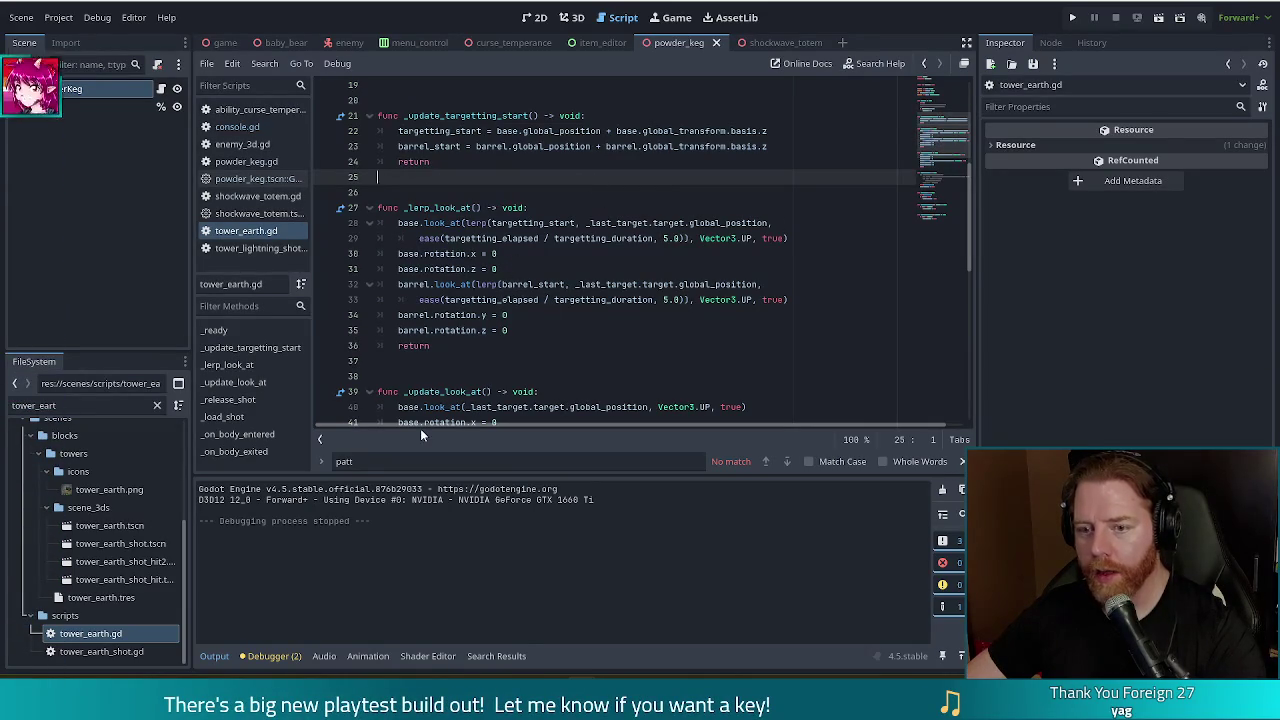
double_click(14, 405)
text(tower_fire)
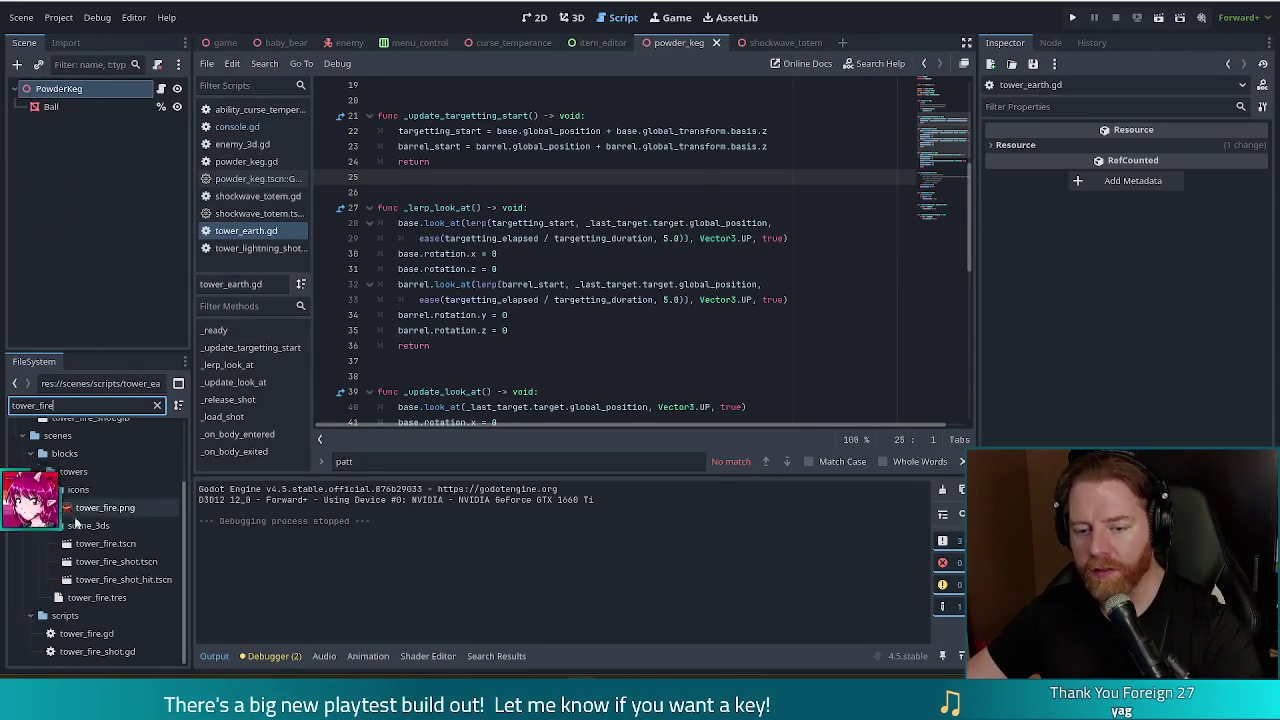
Open tower_fire.gd and inspect its _update_targetting_start function
double_click(70, 635)
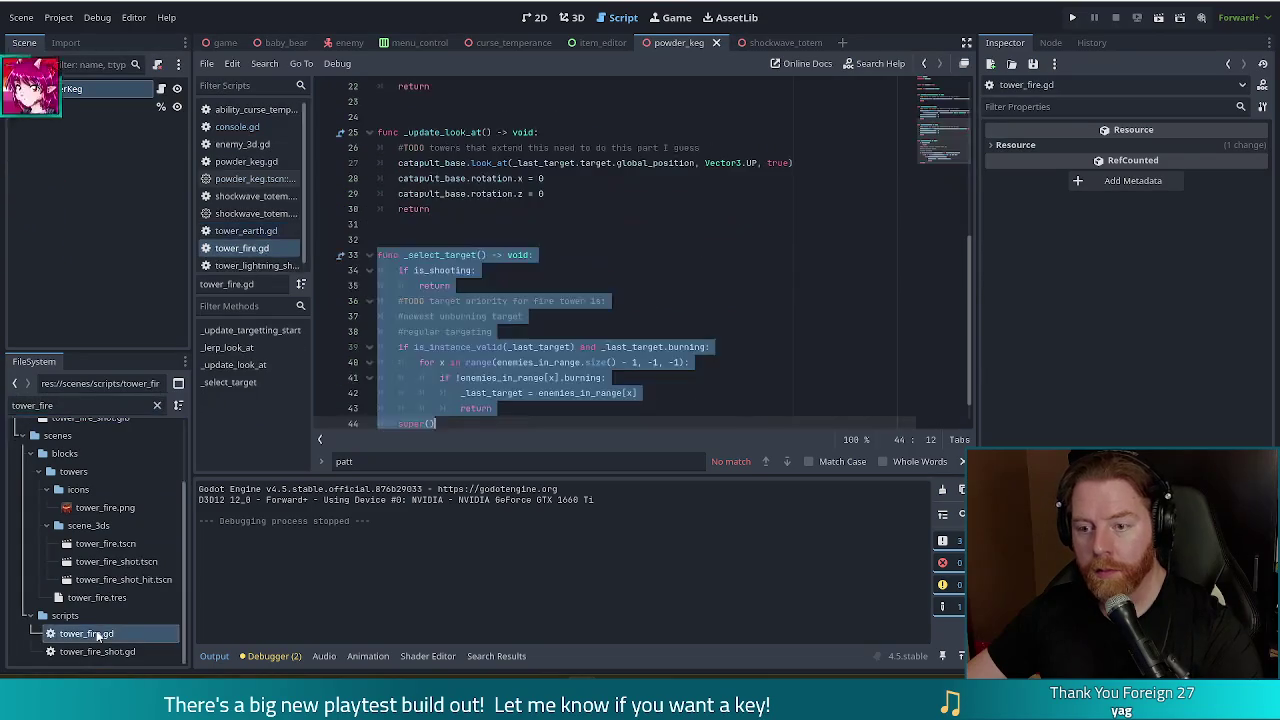
drag(940, 132, 943, 117)
click(531, 112)
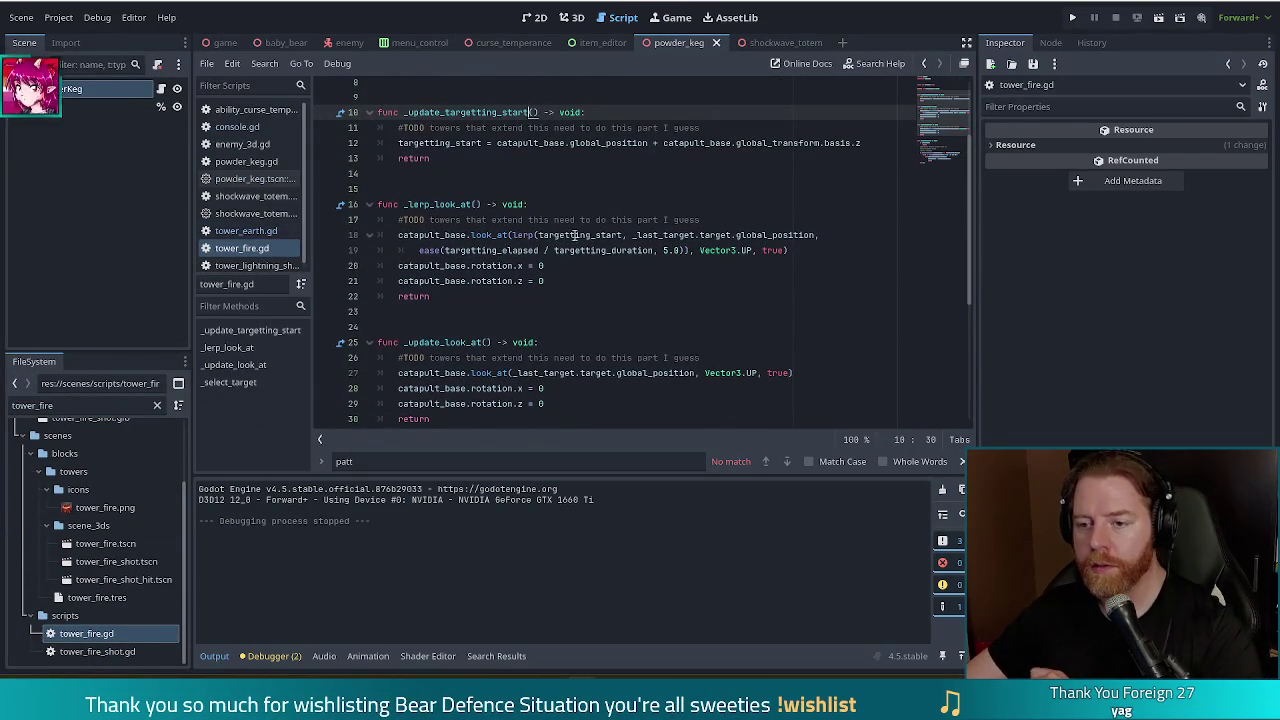
In tower_earth.gd, review the barrel_start targeting code and the _on_body_entered grounding logic
click(245, 231)
click(607, 147)
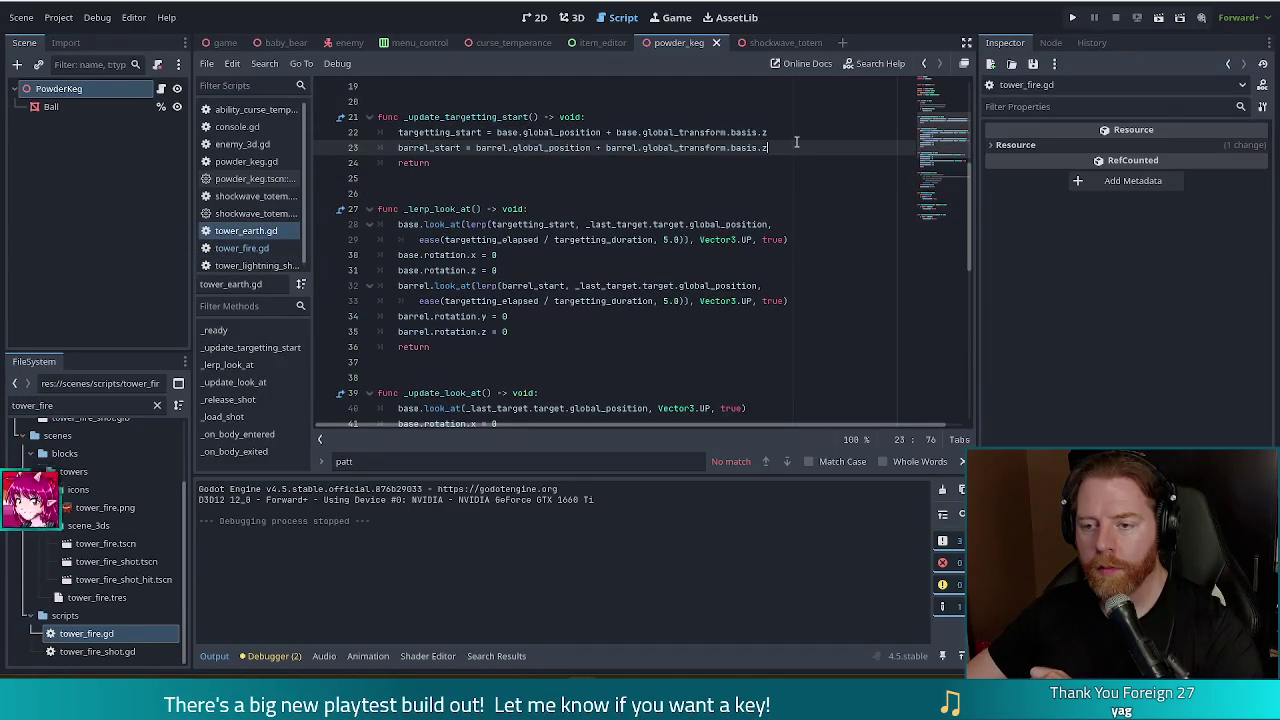
click(461, 118)
scroll(944, 122, up, 3)
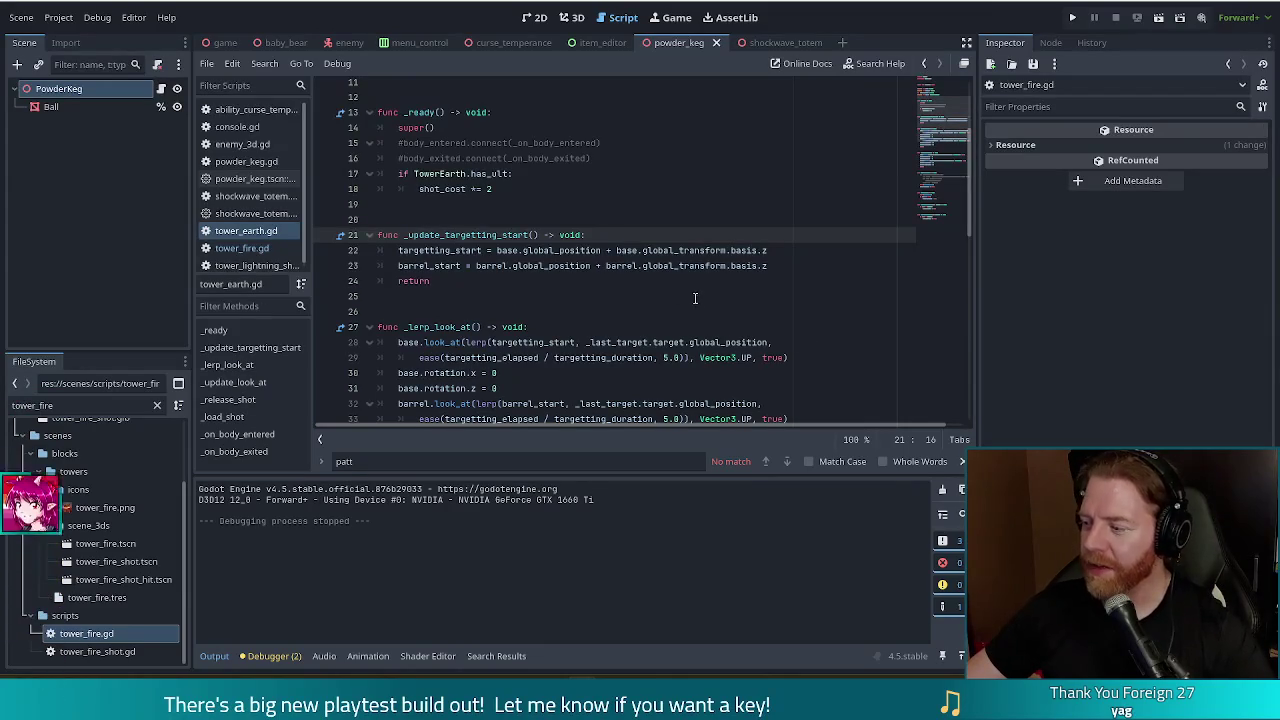
drag(950, 128, 941, 221)
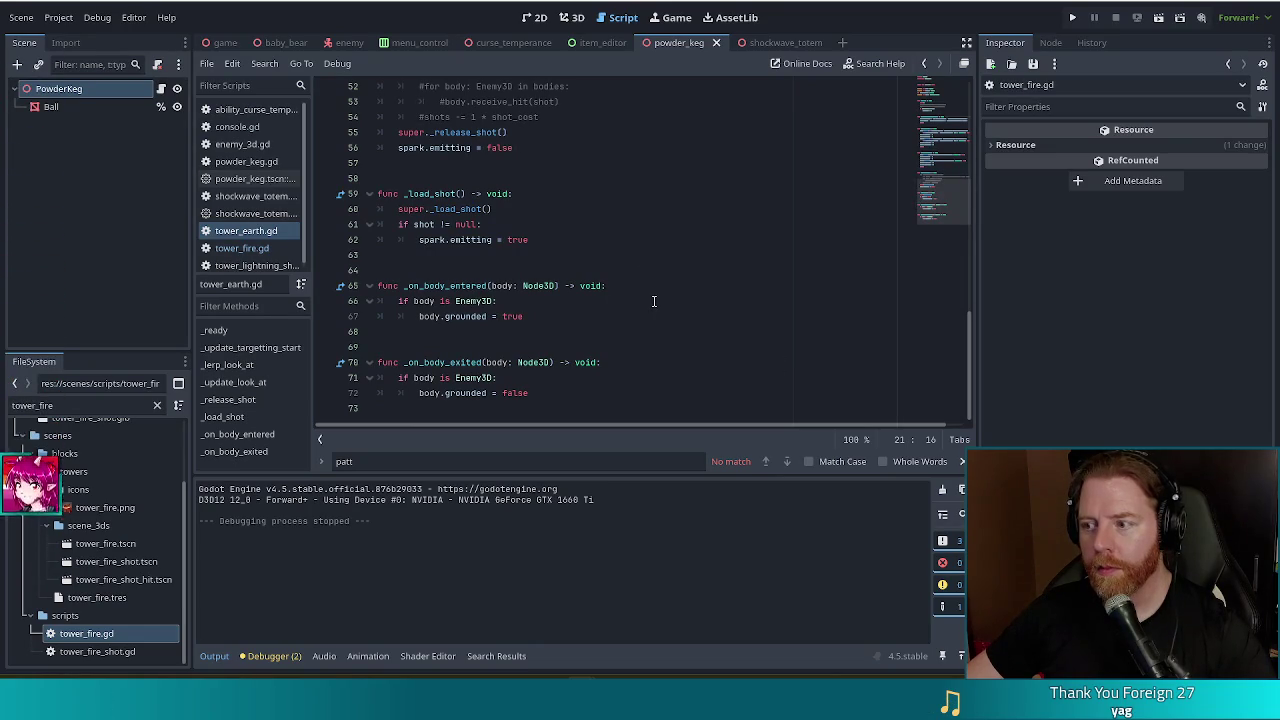
click(607, 298)
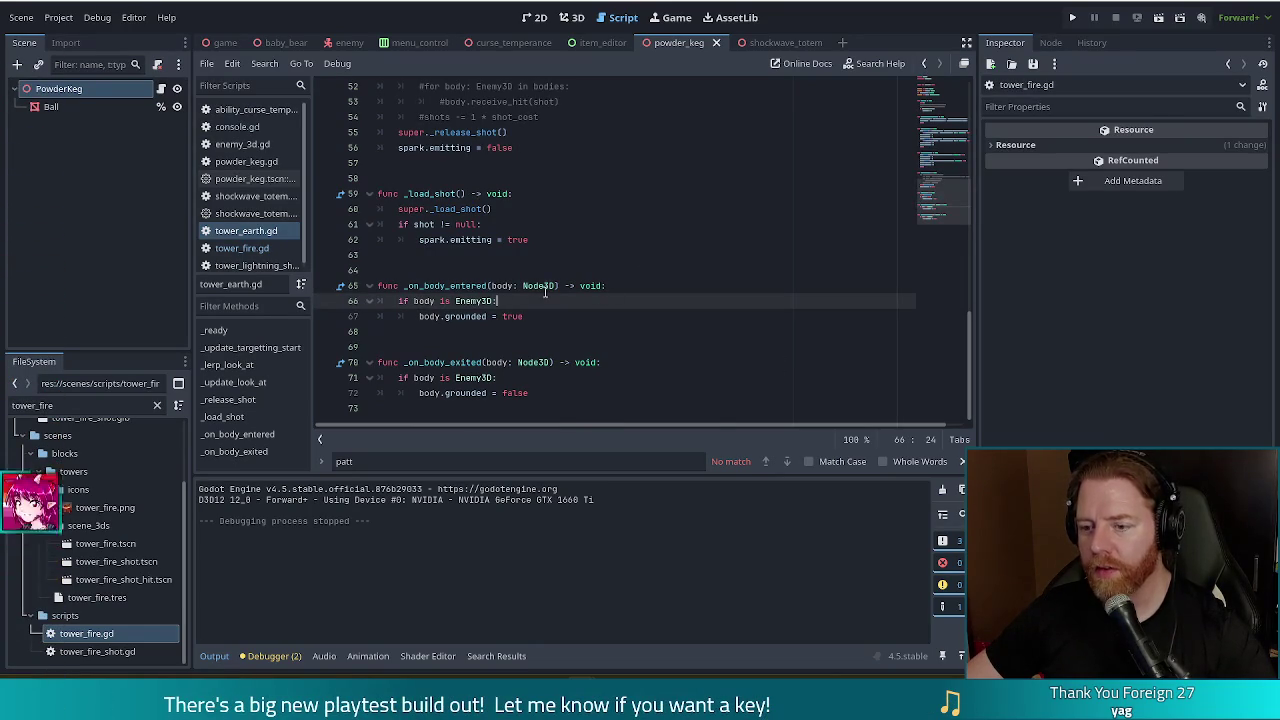
mouse_move(545, 290)
click(573, 313)
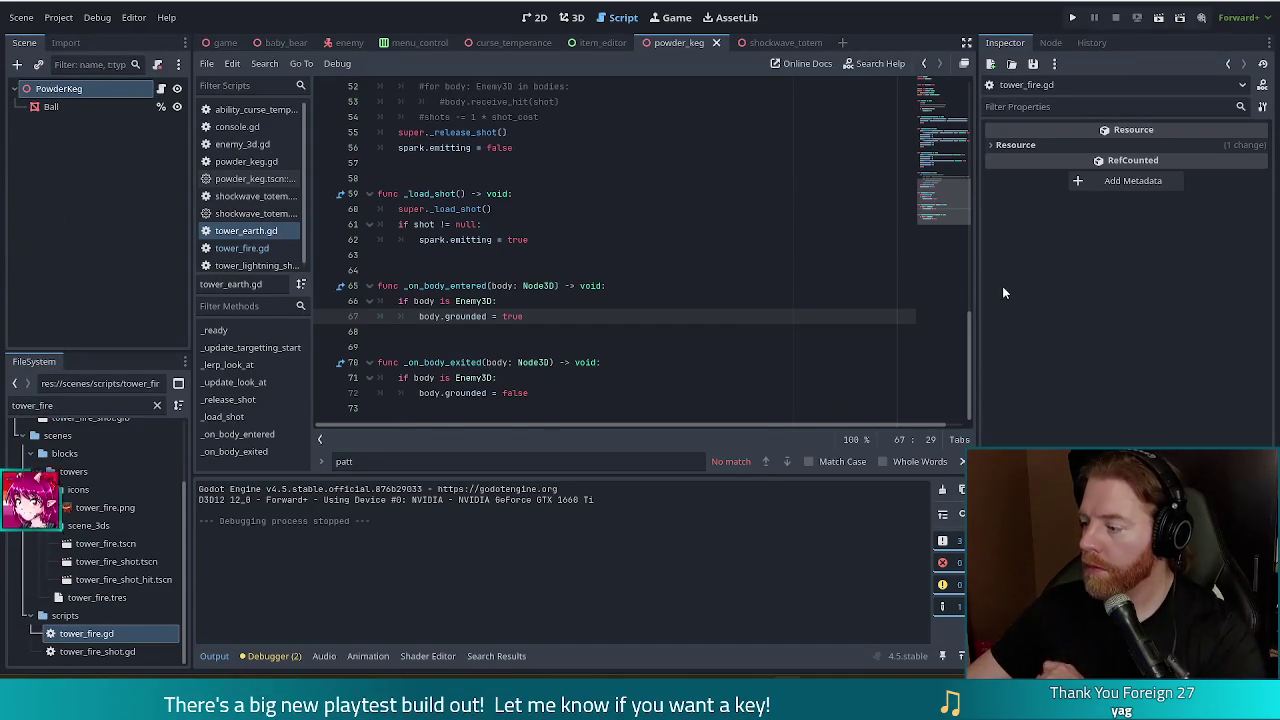
Select tower_earth.gd's grounding handler functions on lines 64–72, then return to tower_fire.gd
click(547, 266)
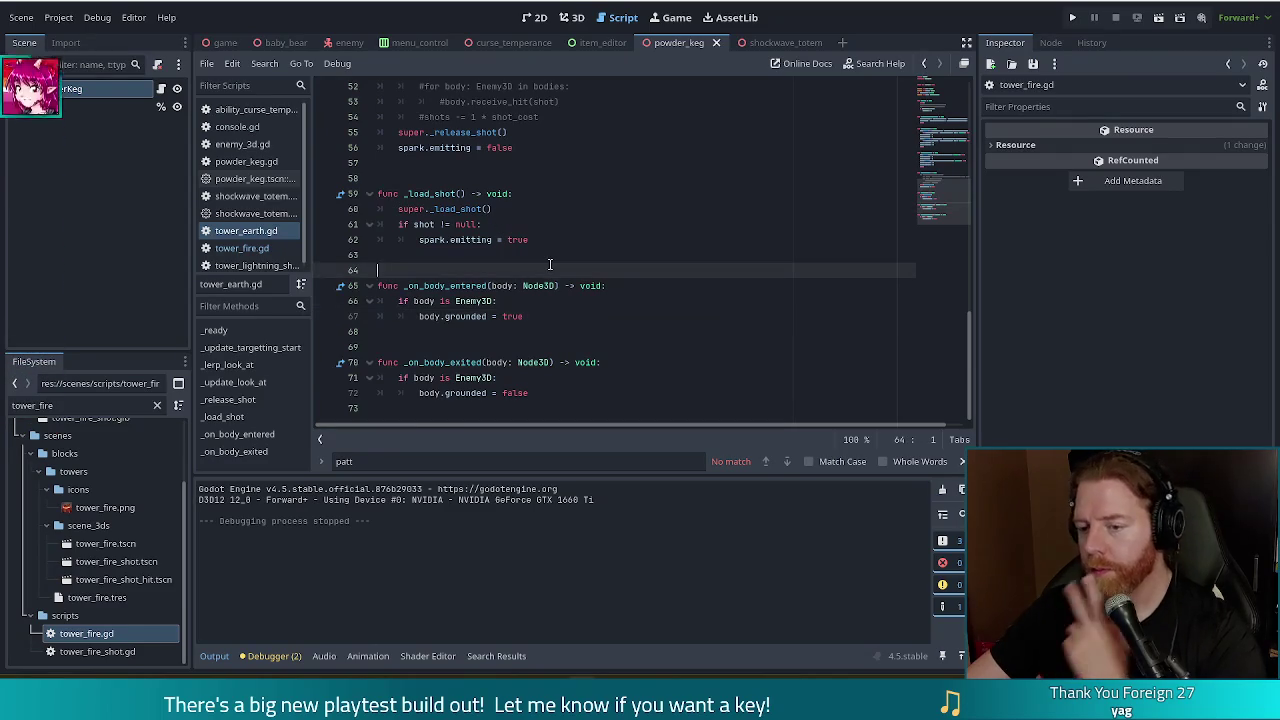
key(Up)
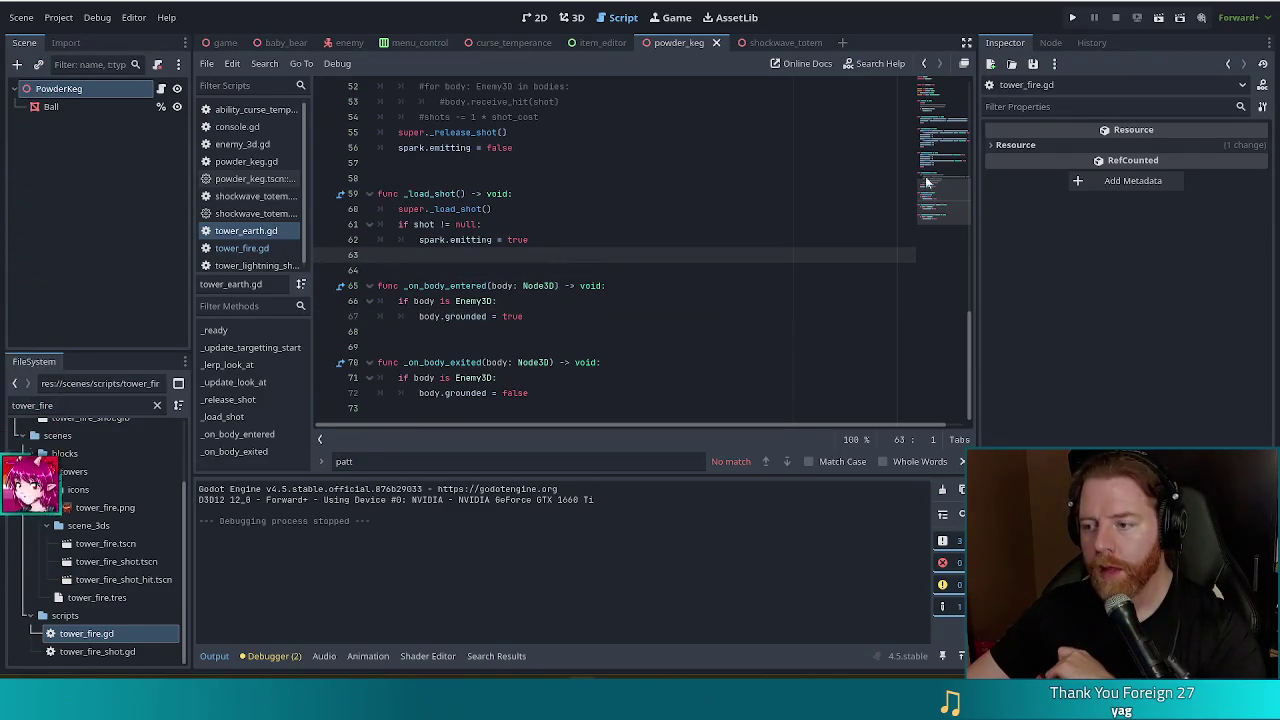
scroll(951, 199, up, 2)
mouse_move(954, 197)
mouse_down()
mouse_move(953, 164)
mouse_move(949, 227)
mouse_move(957, 127)
mouse_move(944, 116)
mouse_move(941, 285)
mouse_up()
click(482, 226)
scroll(482, 226, down, 2)
click(470, 316)
drag(378, 270, 493, 390)
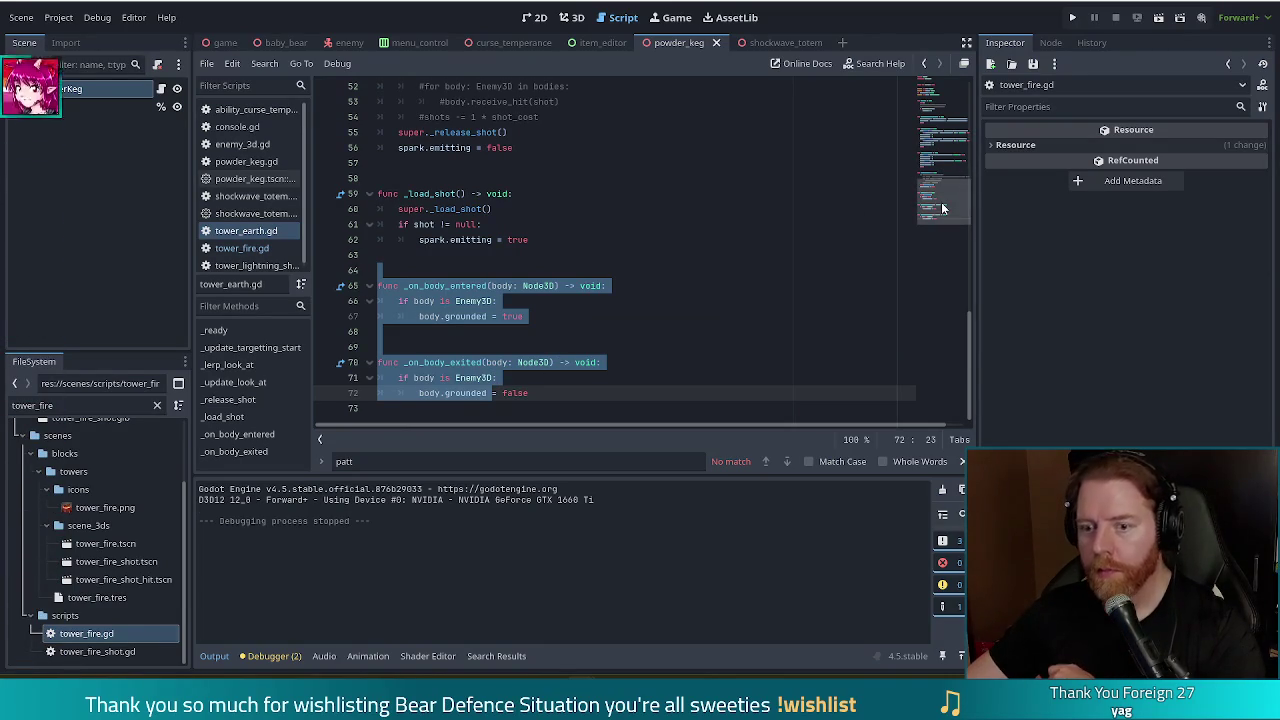
key(ctrl+shift+period)
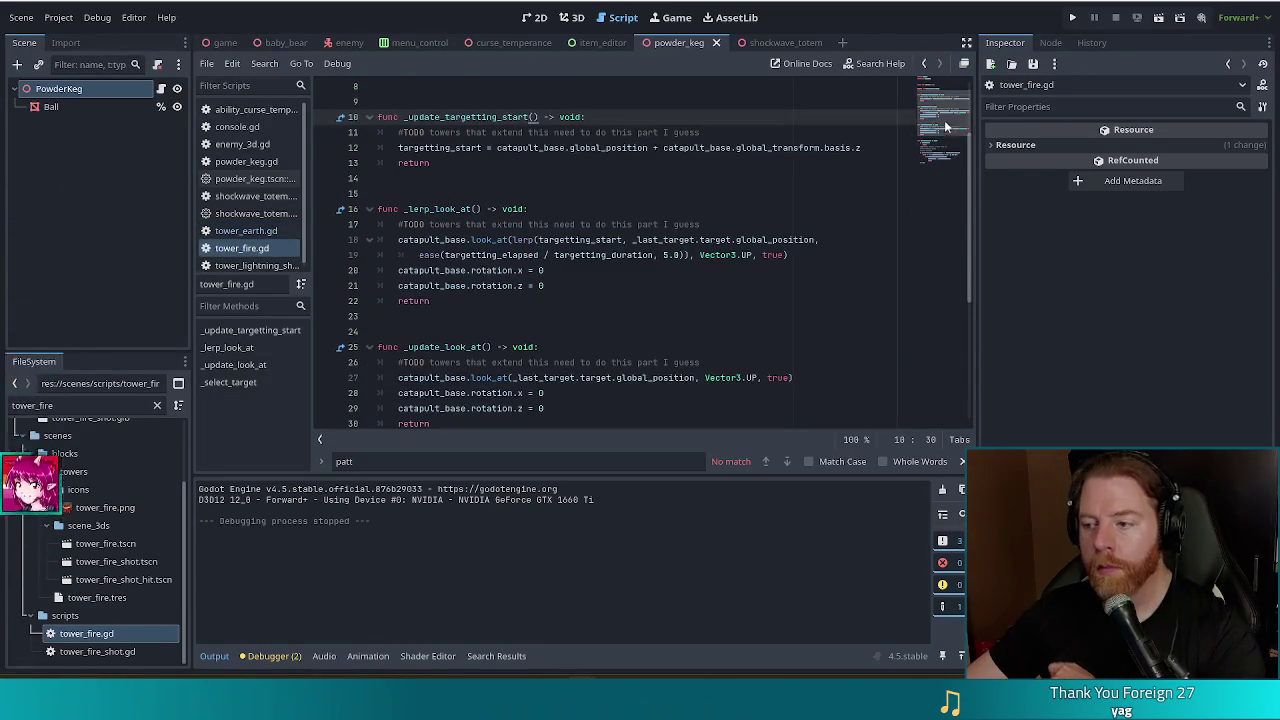
Inspect tower_fire.gd's _select_target is_shooting check and enemies_in_range loop, then go back to tower_earth.gd
scroll(949, 146, down, 2)
scroll(949, 146, down, 2)
click(500, 239)
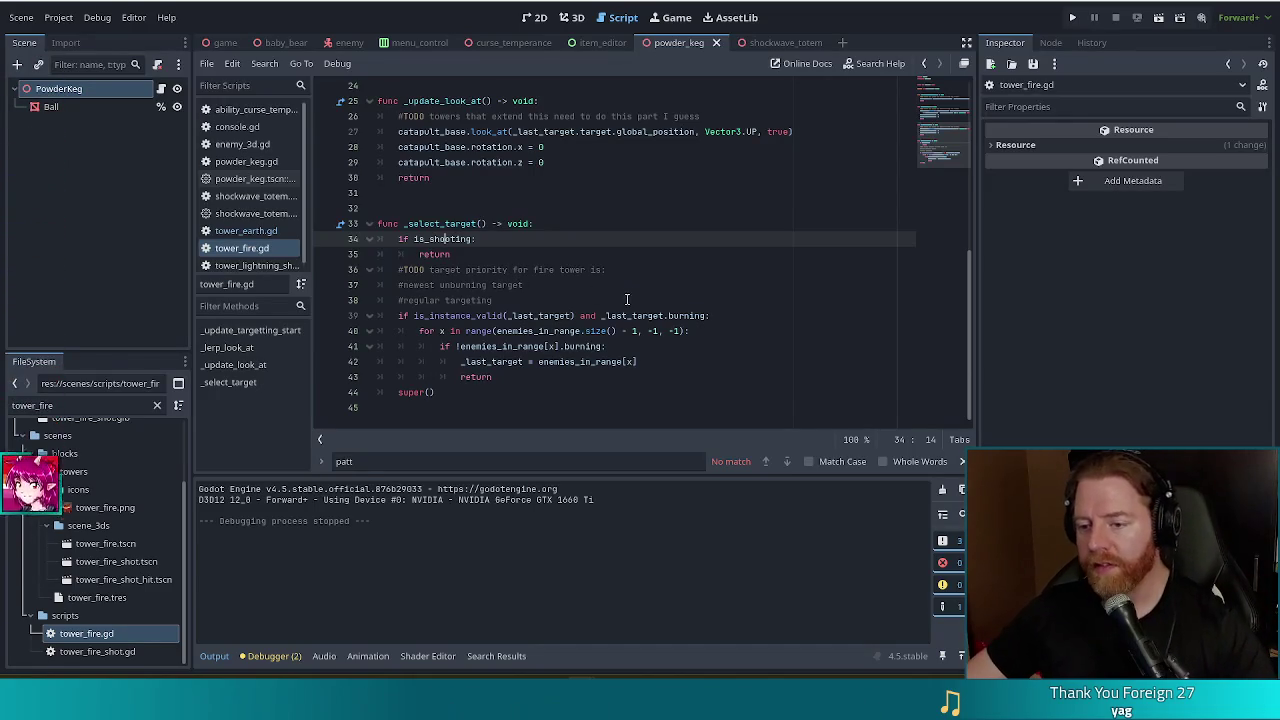
scroll(949, 146, up, 1)
scroll(949, 146, down, 2)
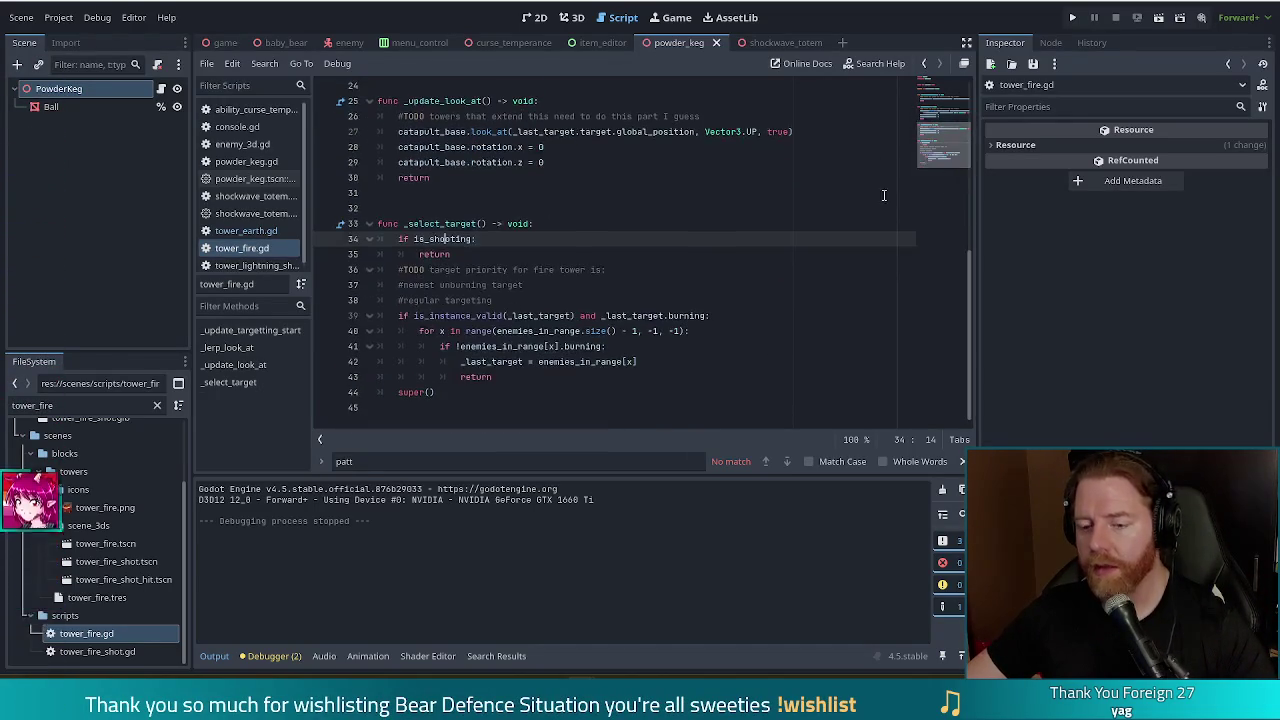
click(505, 331)
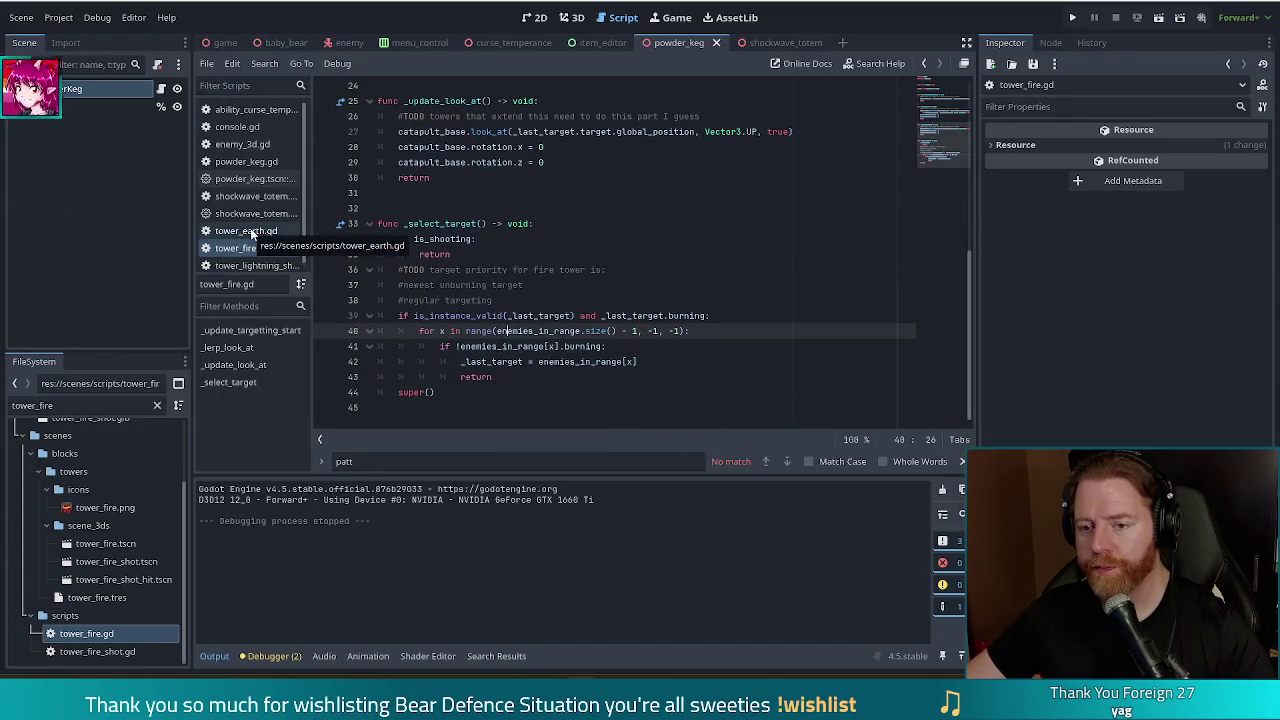
click(242, 231)
Check the is_shooting test in parent tower_3d.gd's _select_target, then return to tower_earth.gd
ctrl+click(455, 87)
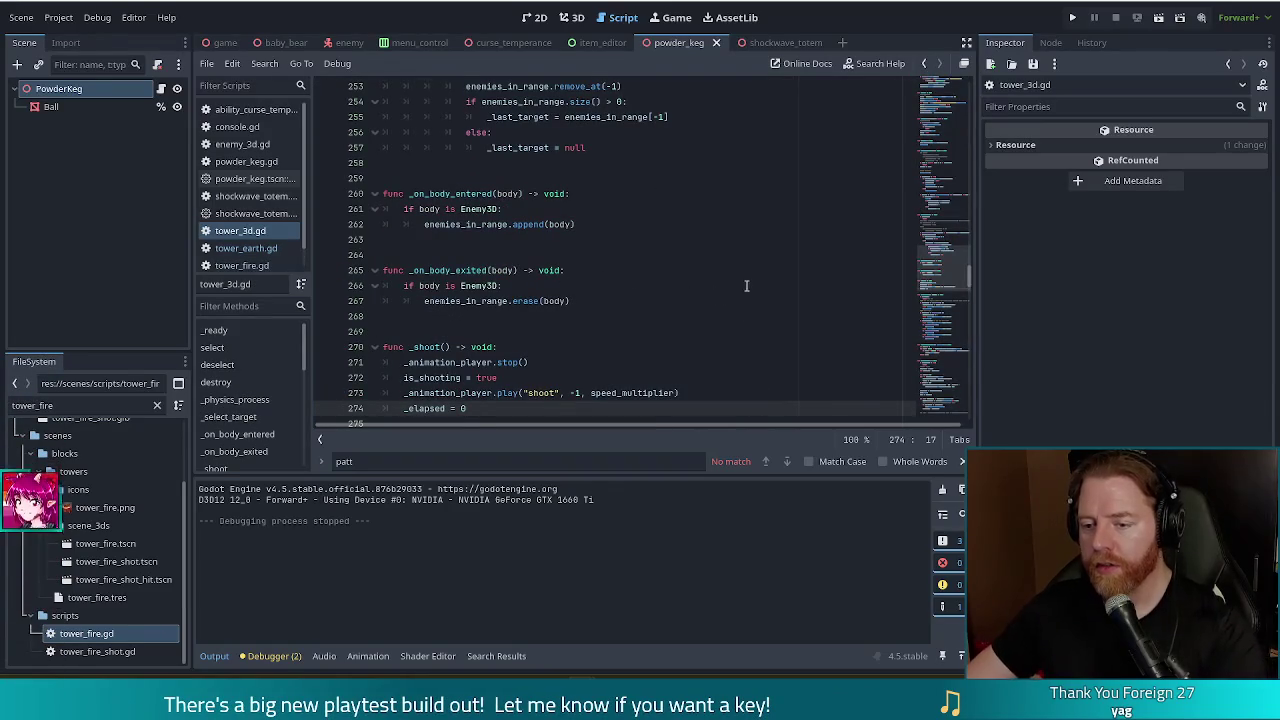
scroll(745, 291, down, 10)
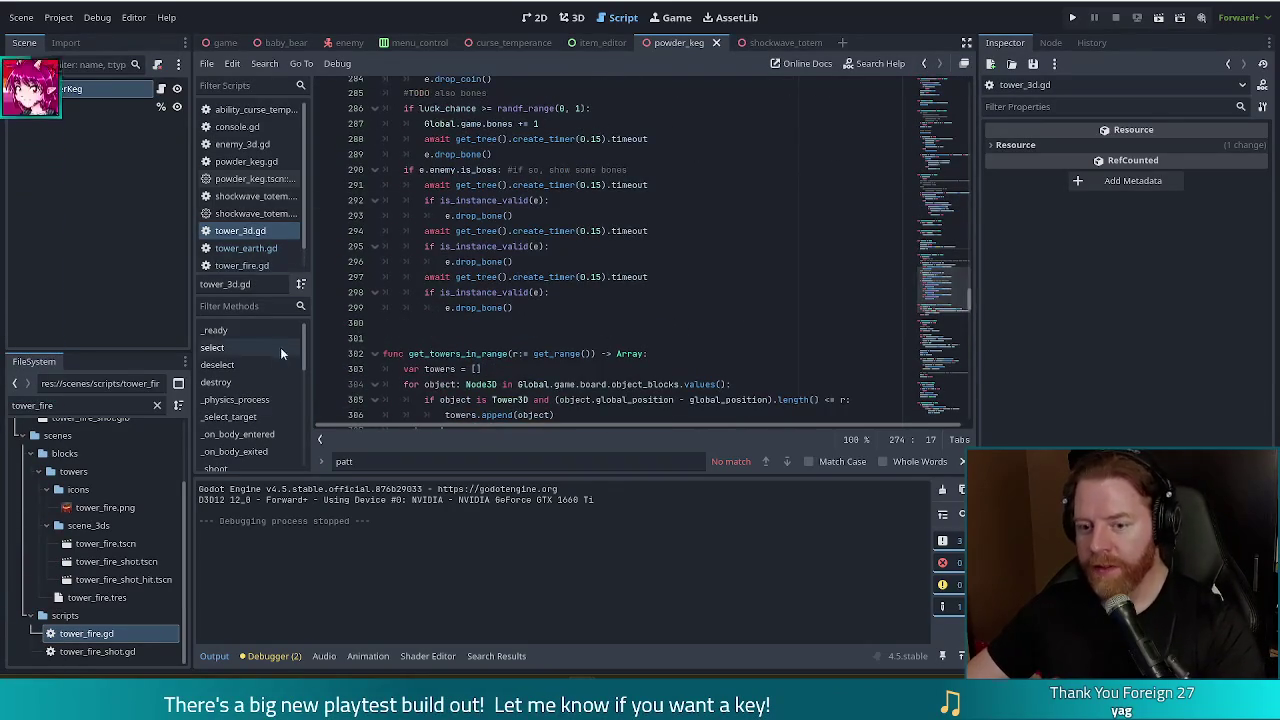
click(232, 418)
click(500, 270)
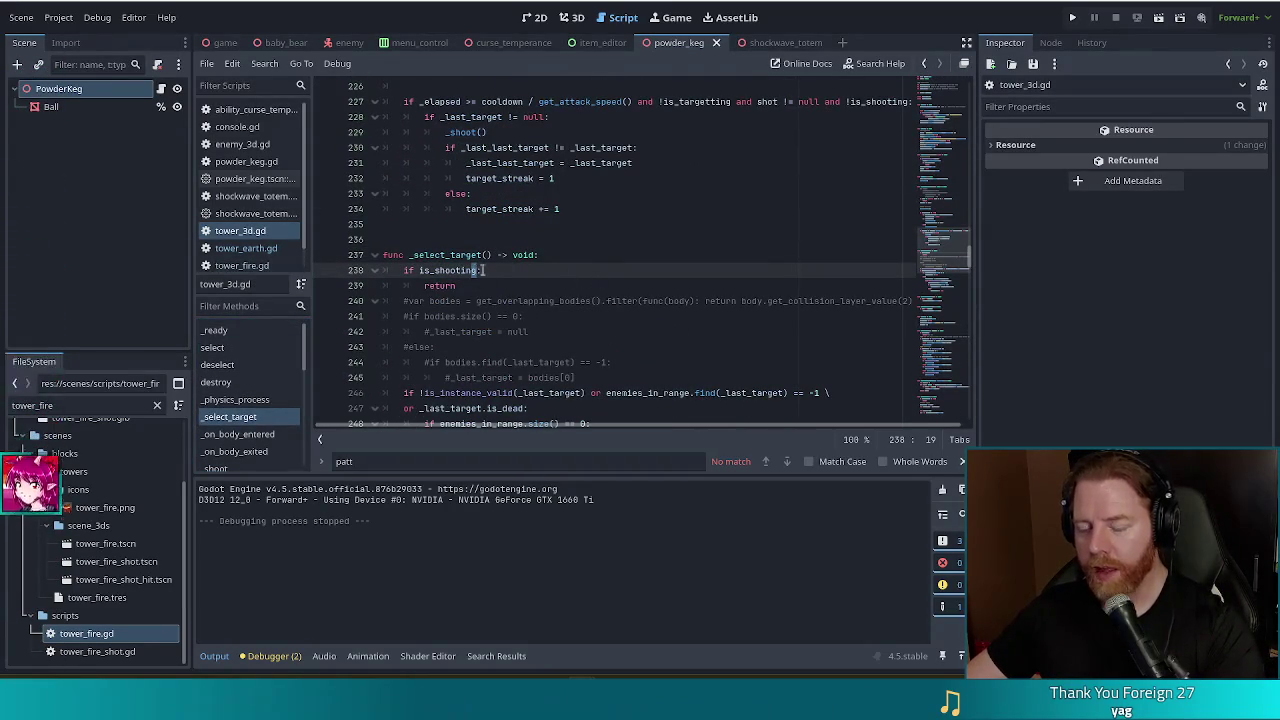
text(:)
scroll(912, 228, down, 2)
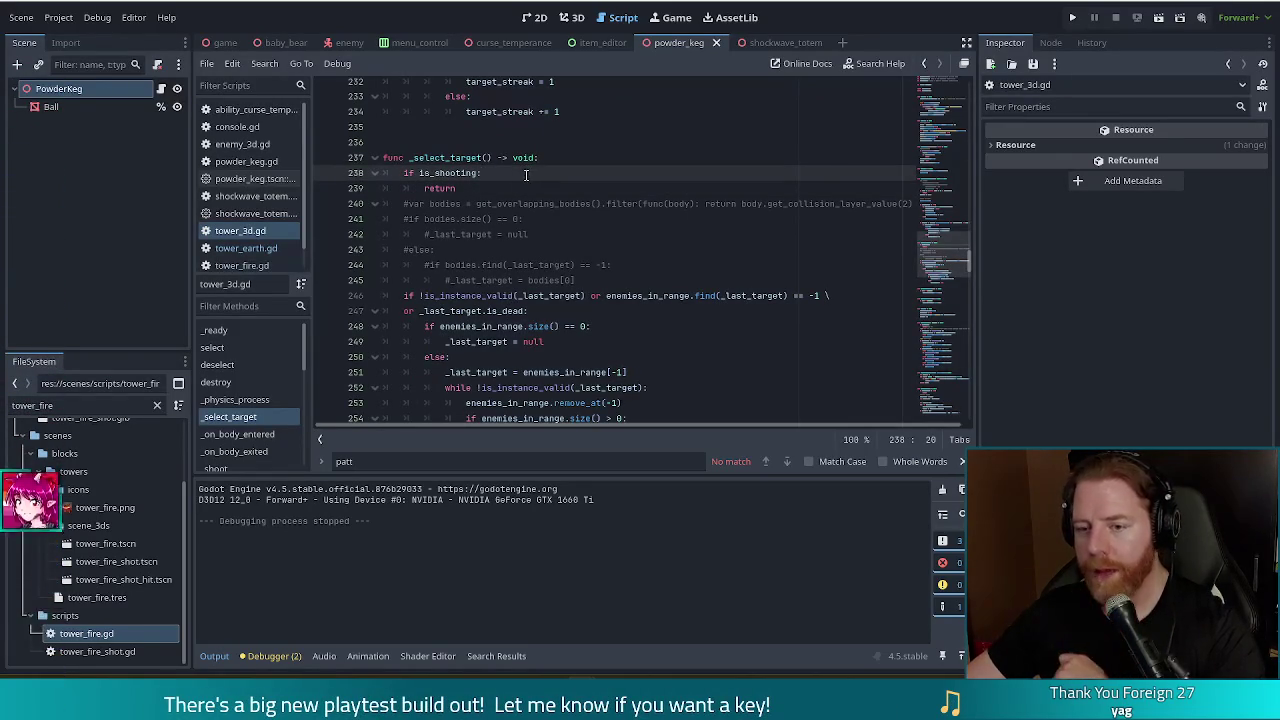
click(264, 251)
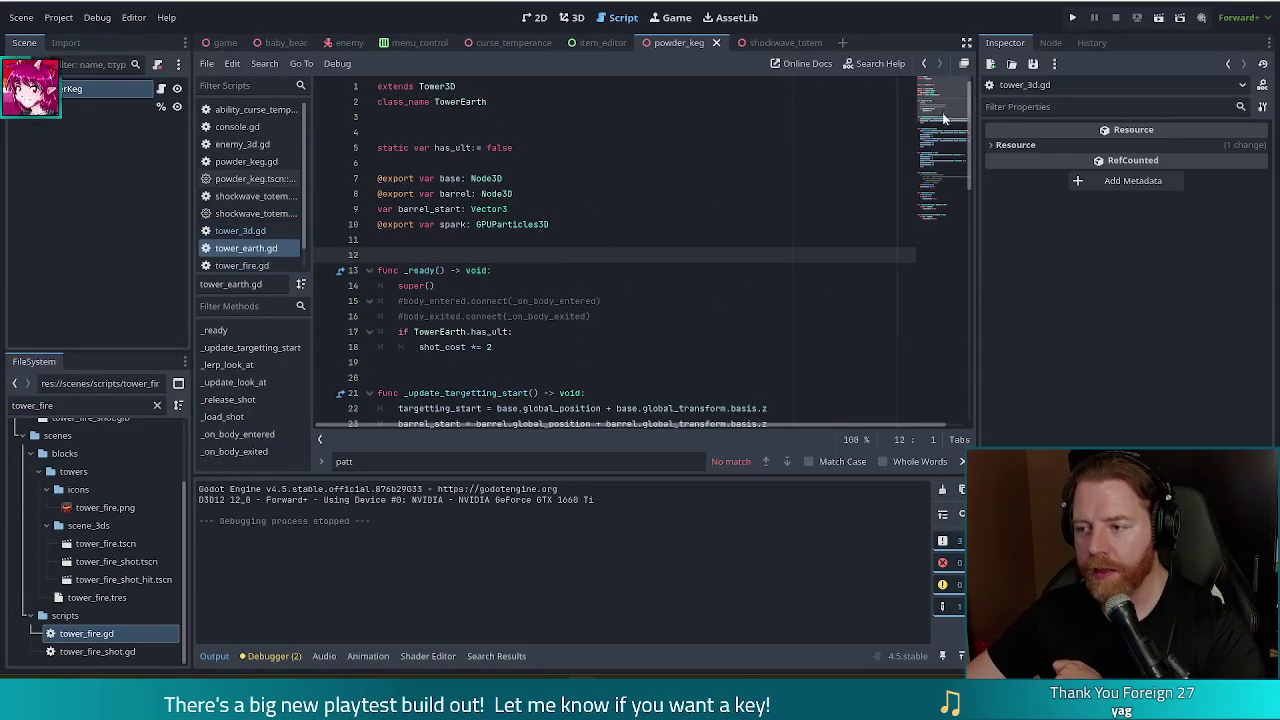
drag(946, 115, 938, 162)
key(ctrl+f)
text(shoot)
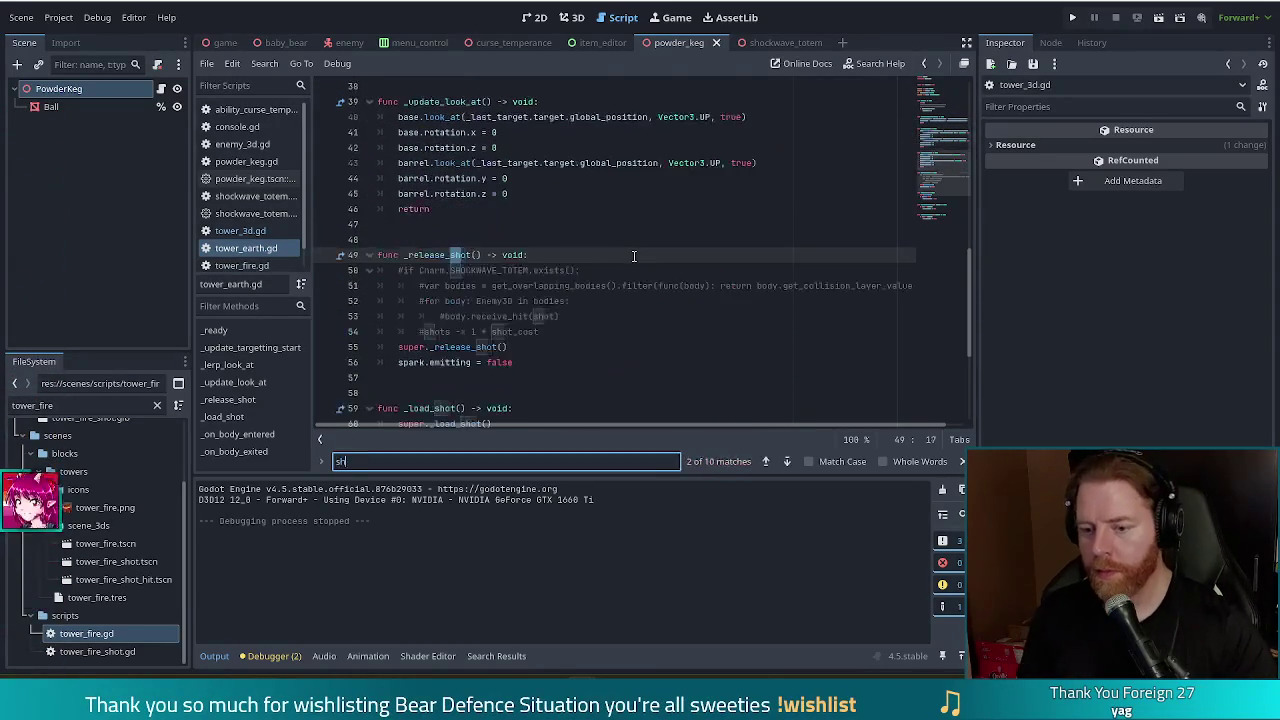
key(BackSpace)
key(BackSpace)
key(BackSpace)
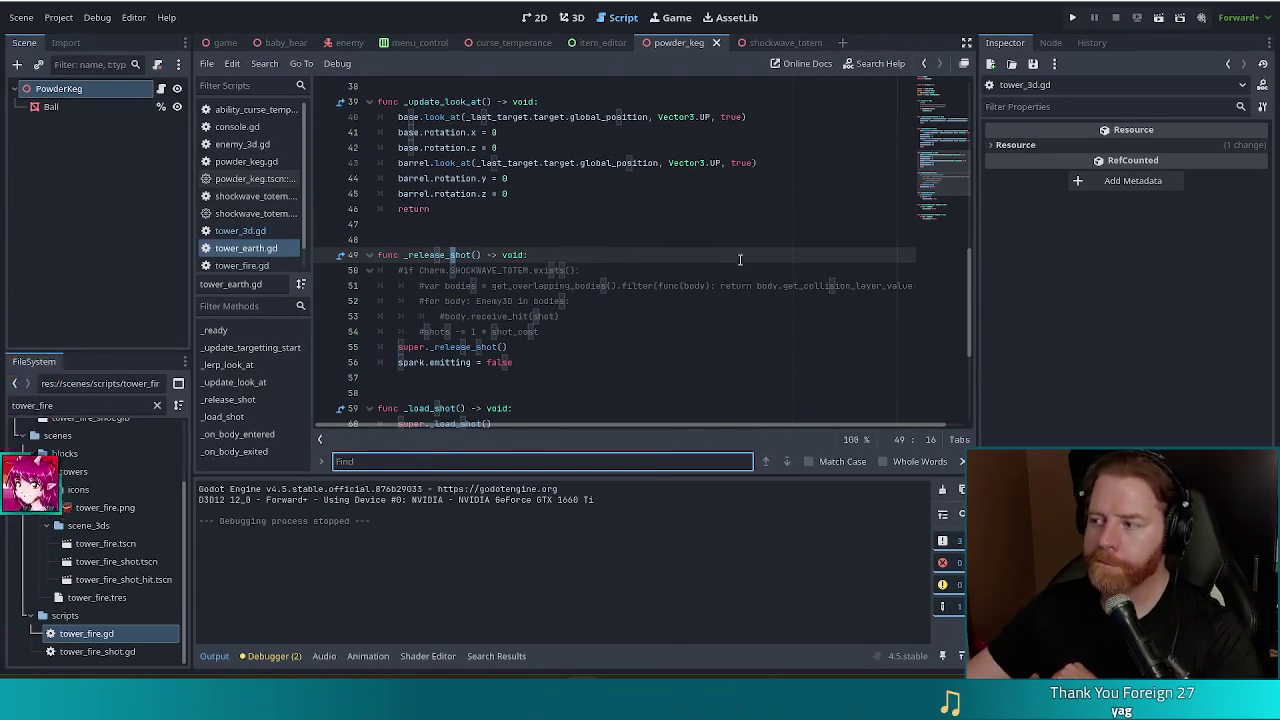
drag(944, 180, 940, 215)
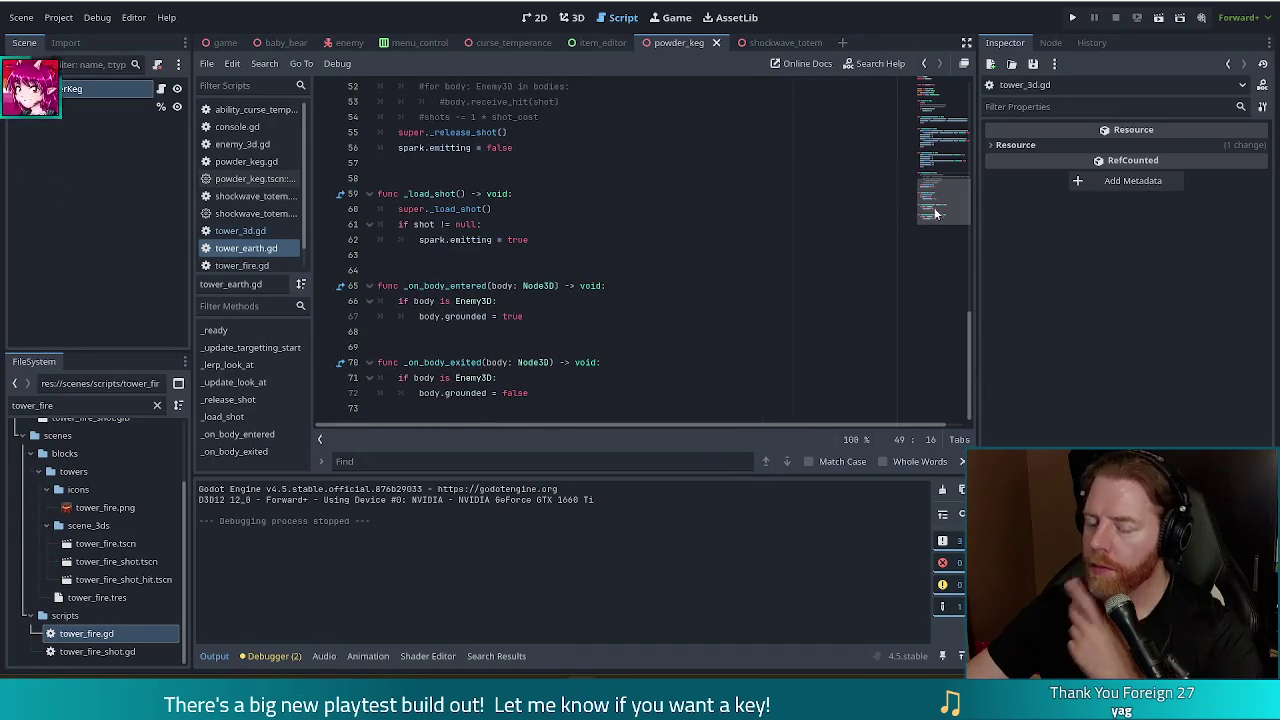
drag(951, 203, 945, 69)
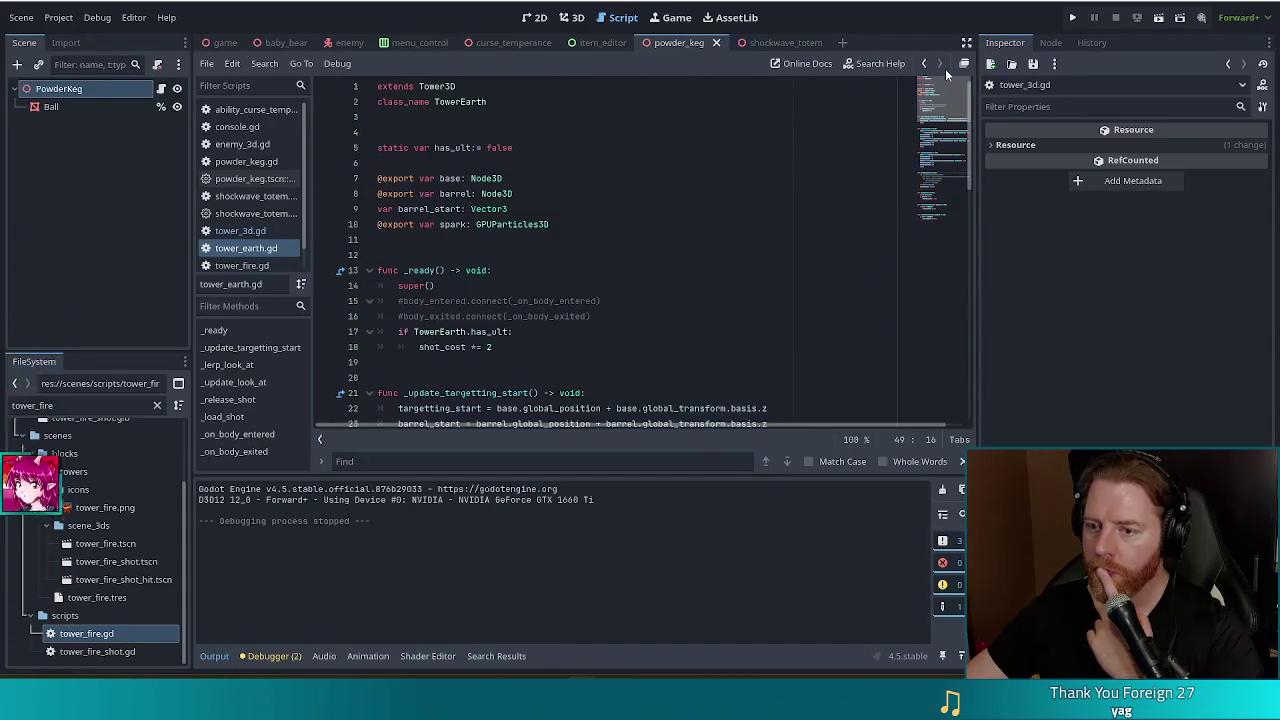
click(618, 206)
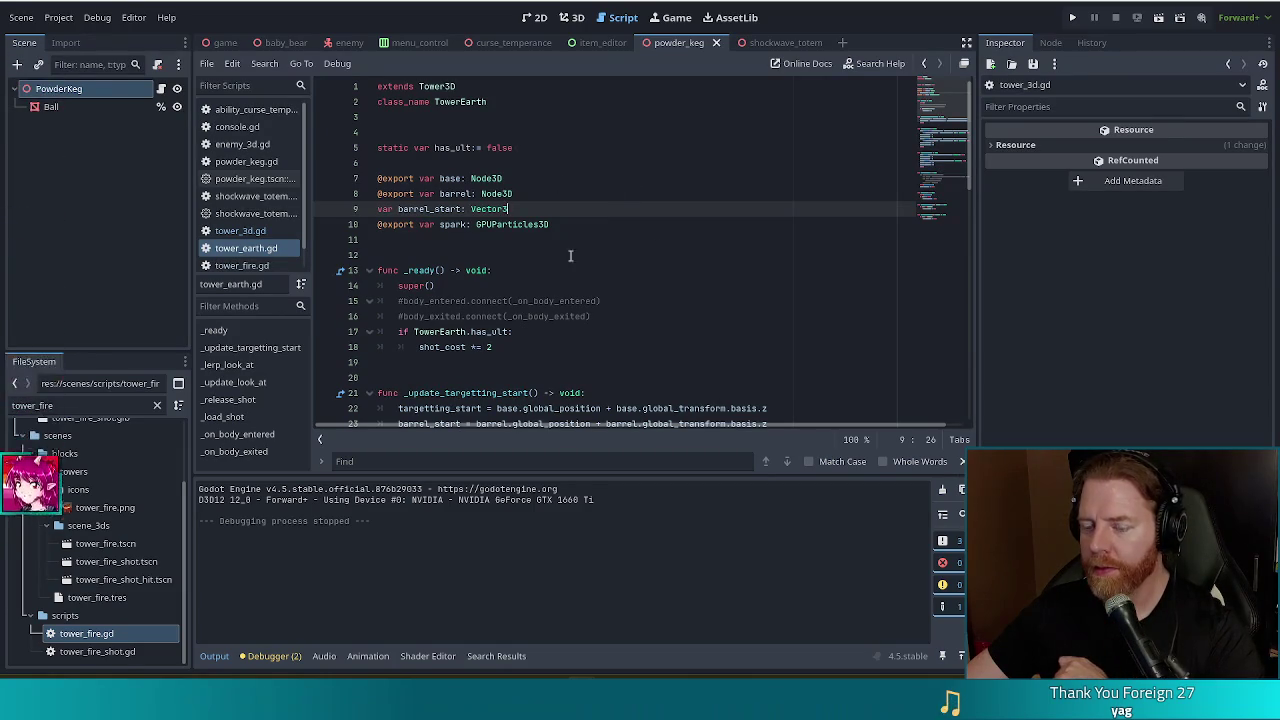
drag(956, 100, 955, 105)
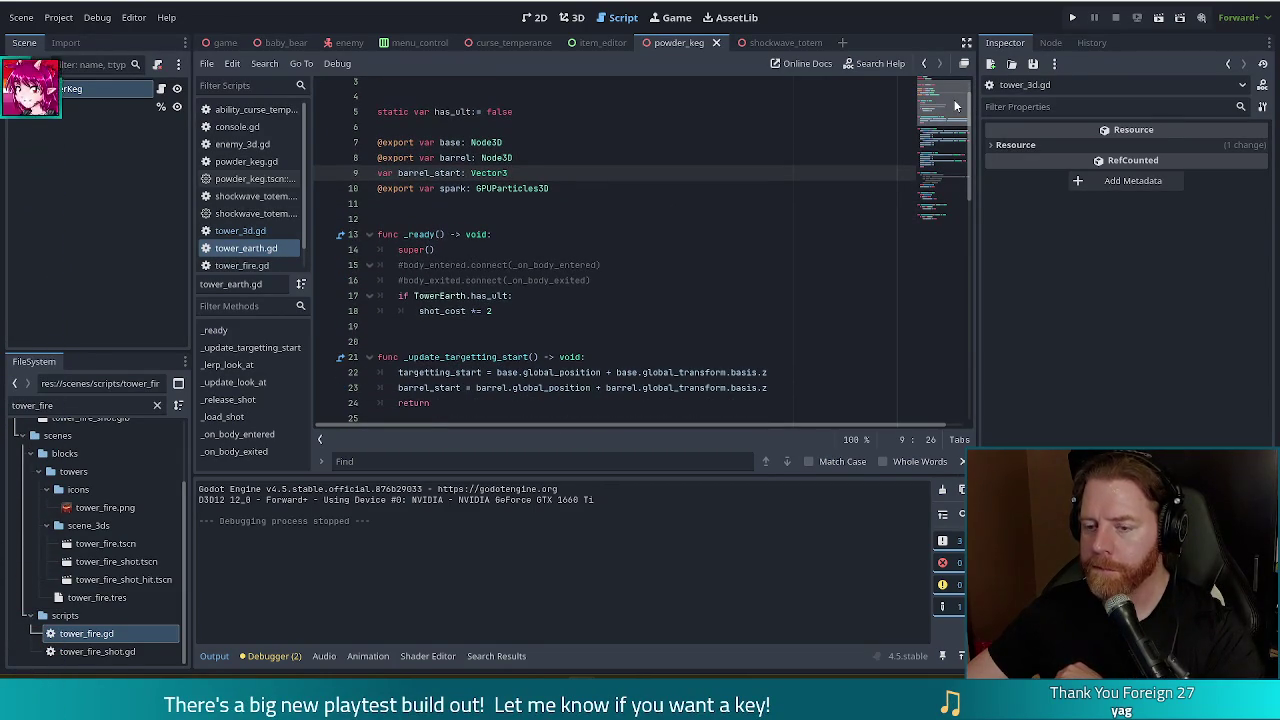
drag(954, 100, 951, 105)
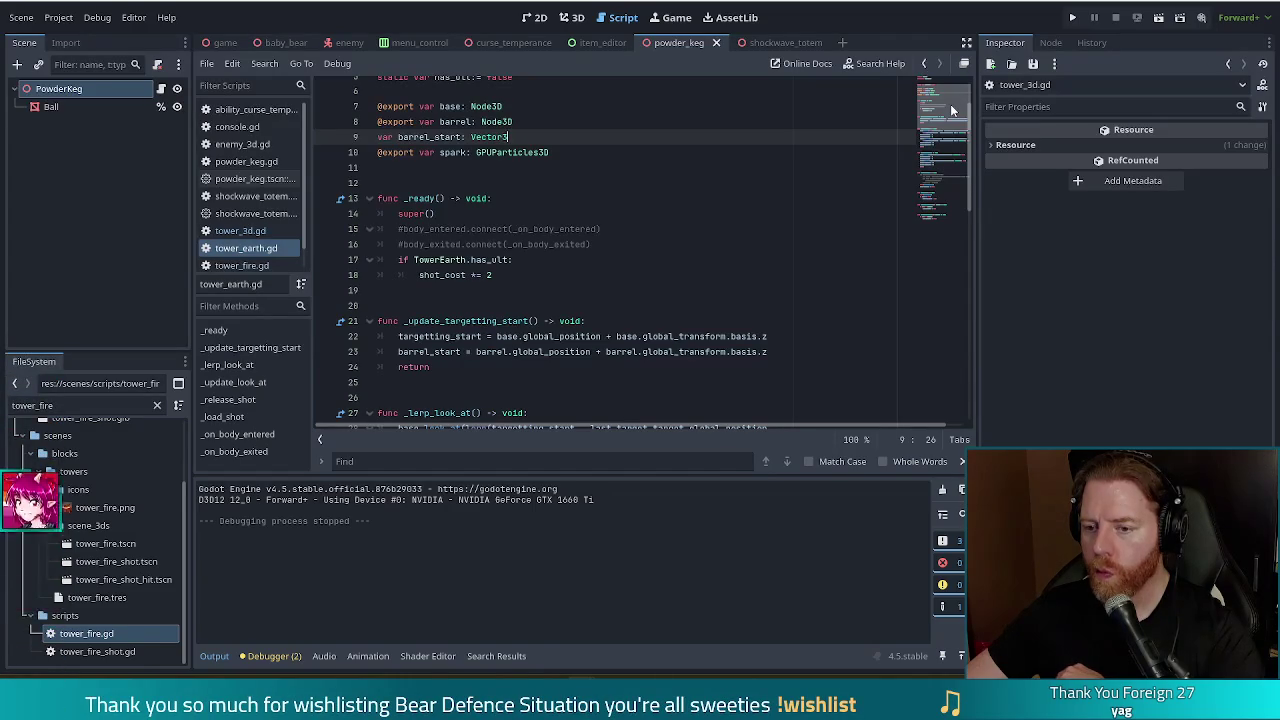
drag(950, 104, 940, 212)
click(240, 230)
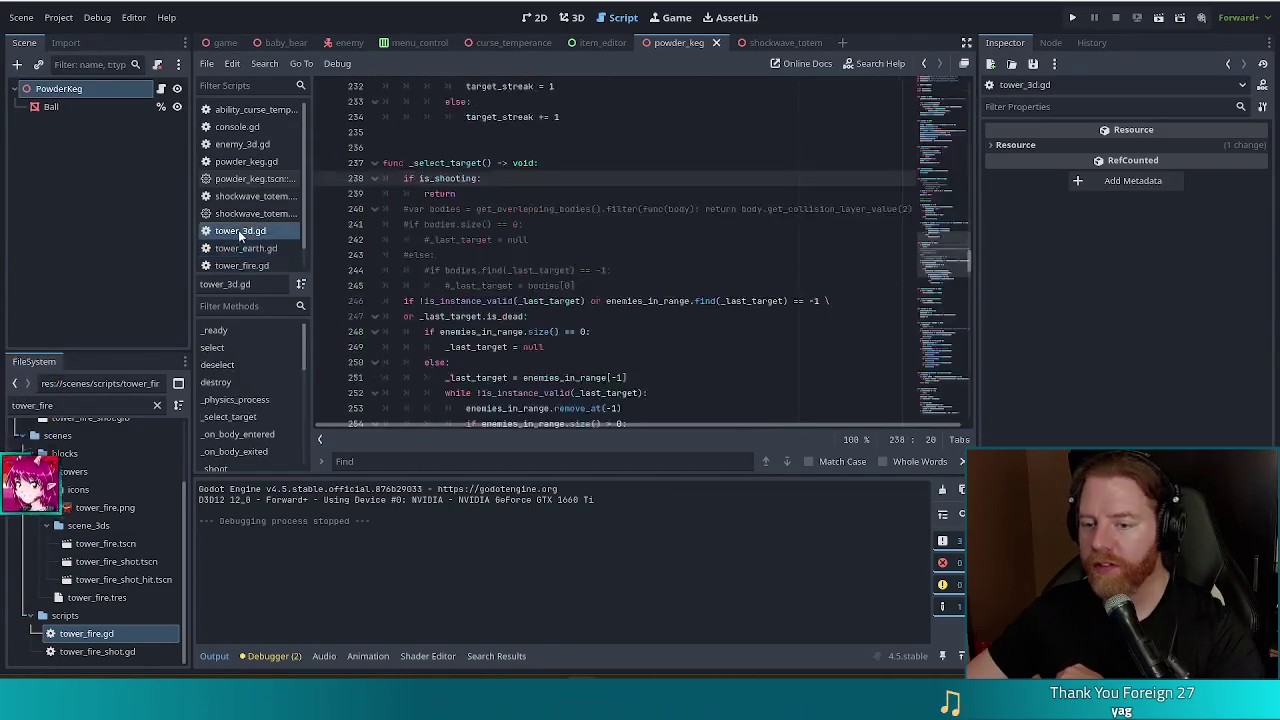
Insert print("hi grandbuh") below 'if is_shooting:' in tower_3d.gd and rerun the game
click(545, 183)
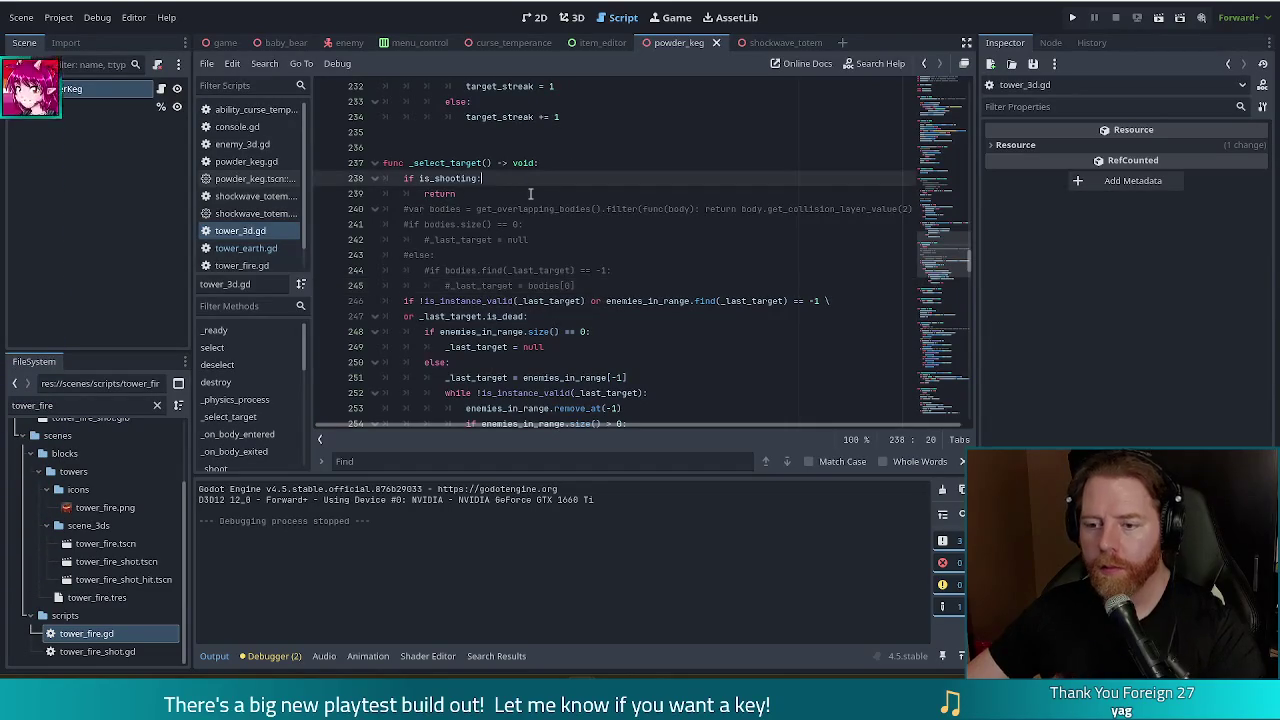
key(Return)
text(print("hi gran)
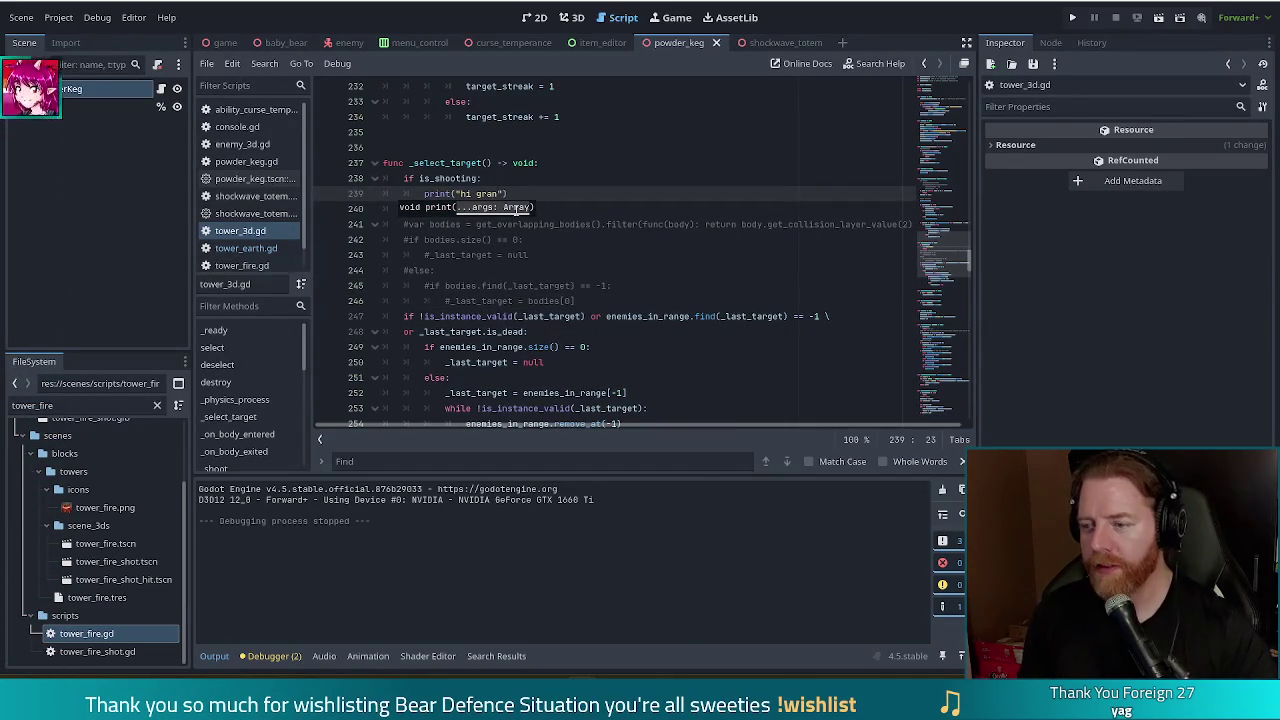
text(buh)
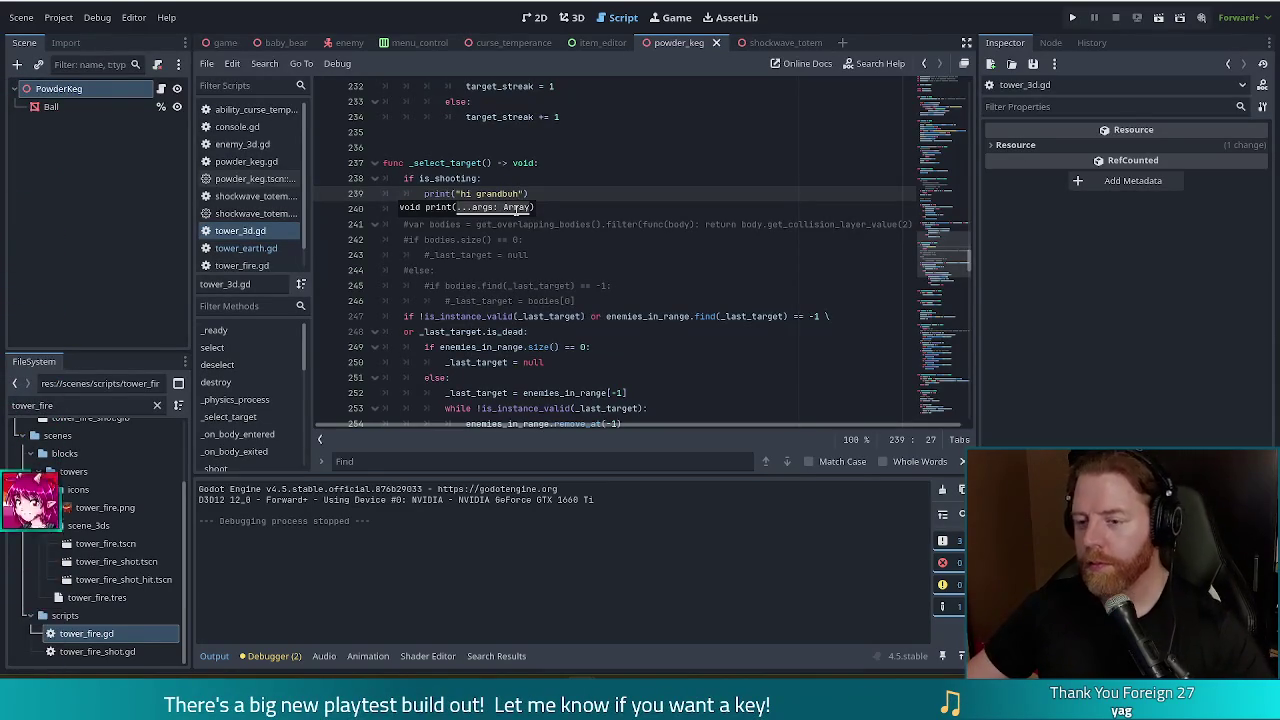
click(558, 196)
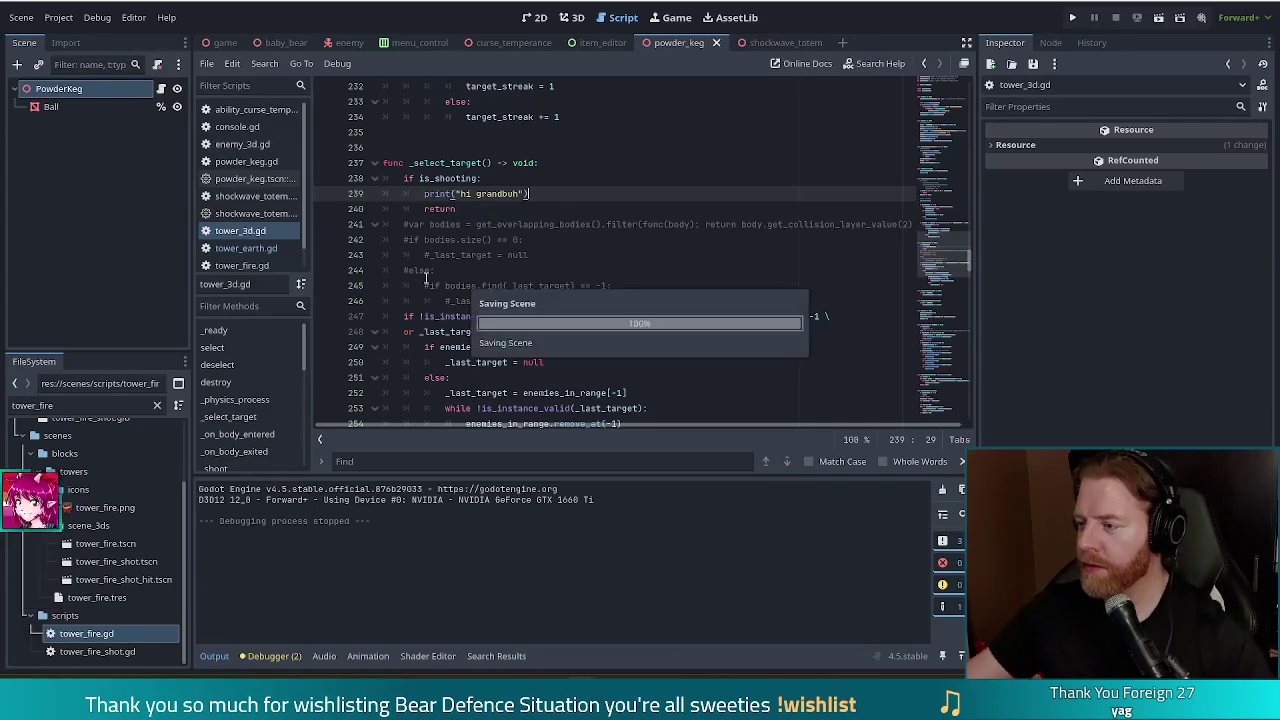
click(1073, 18)
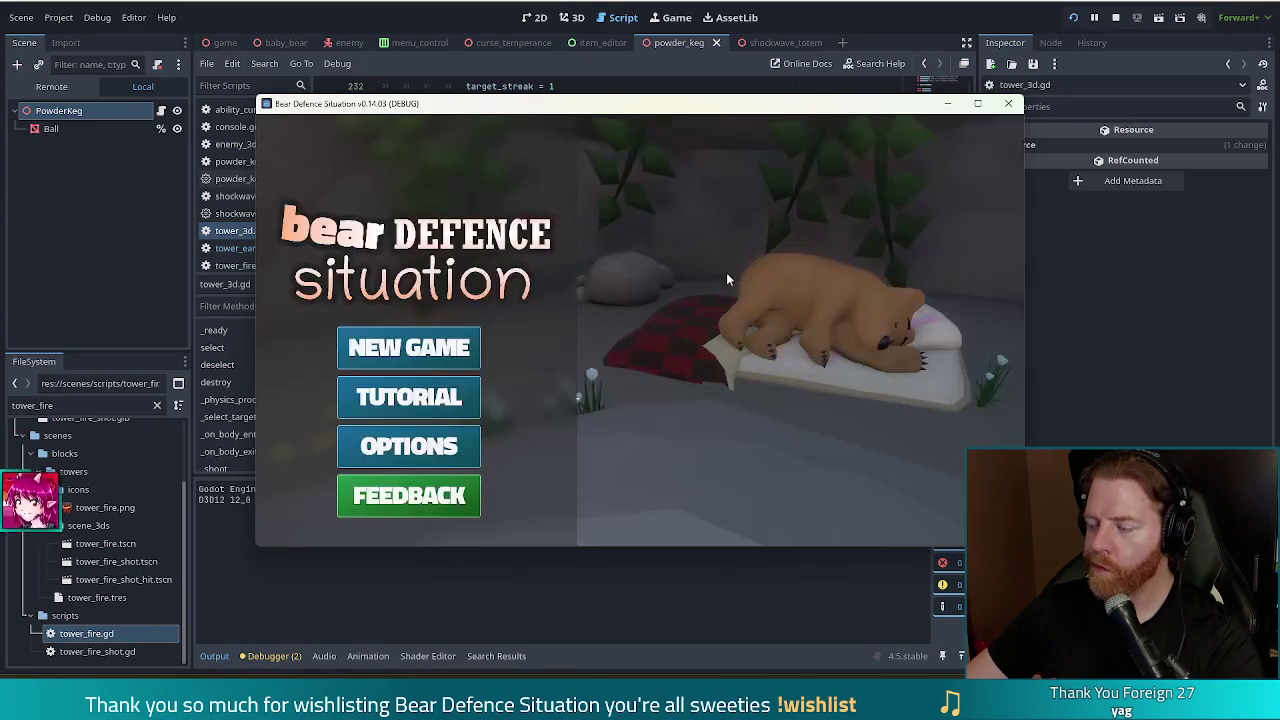
Start a new game and buy the Key from the shop
click(456, 366)
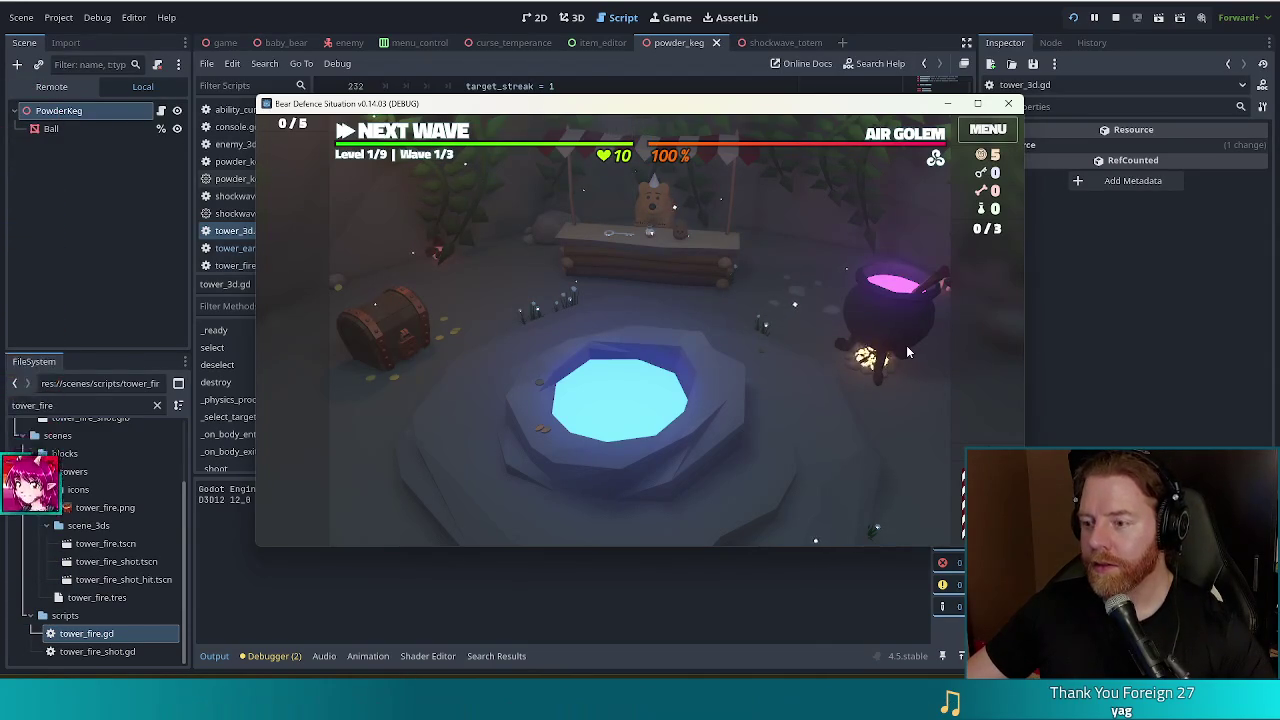
click(667, 283)
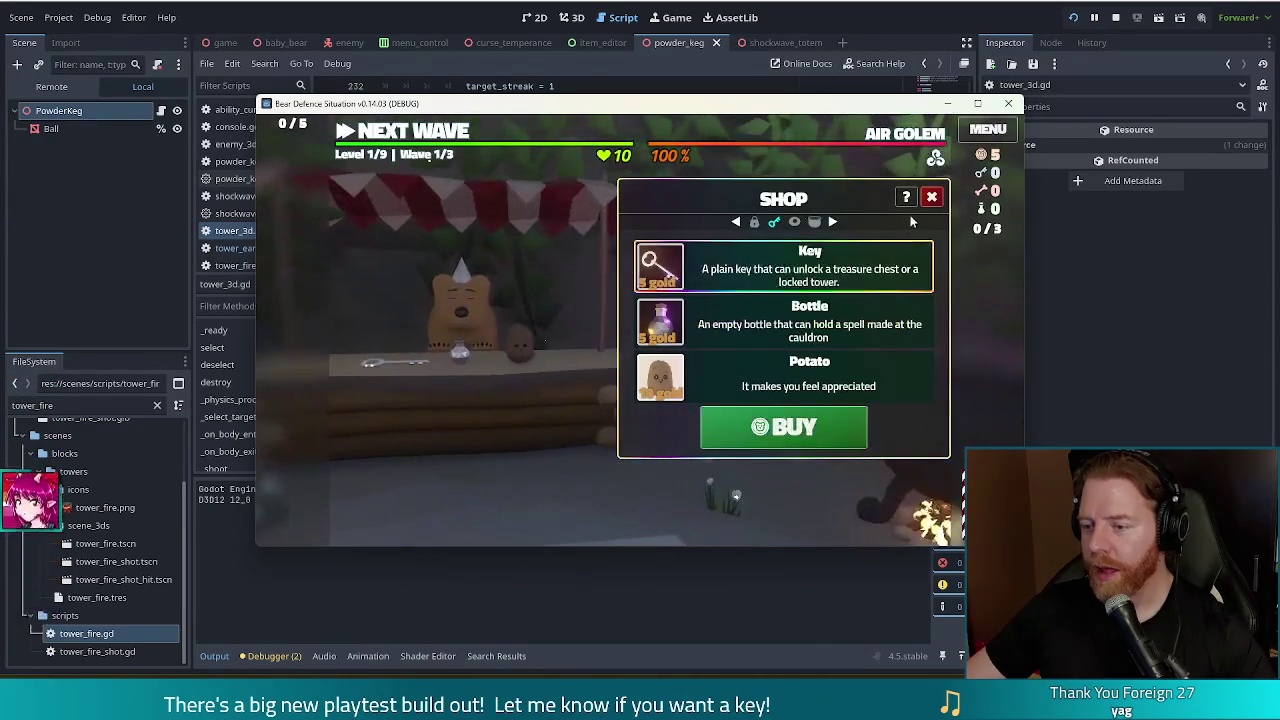
click(783, 427)
key(Escape)
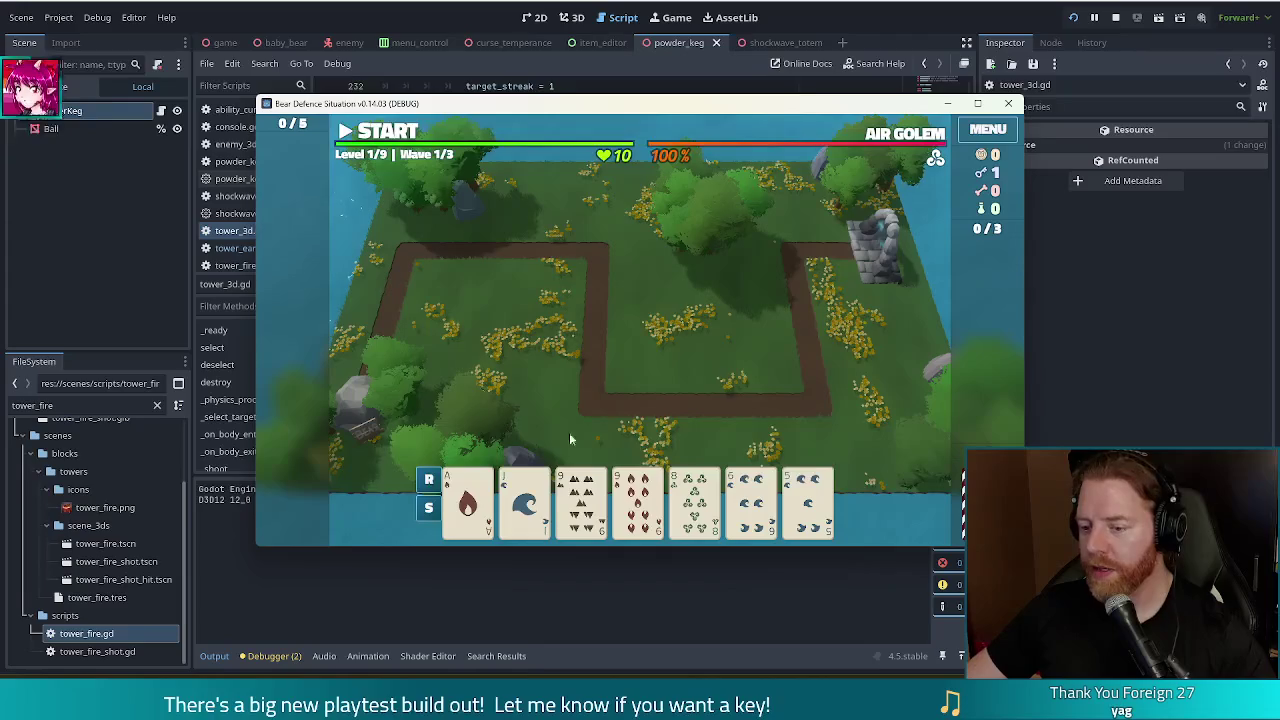
Unlock an Earth Tower, place it inside the path bend, then start and pause wave 1
click(587, 374)
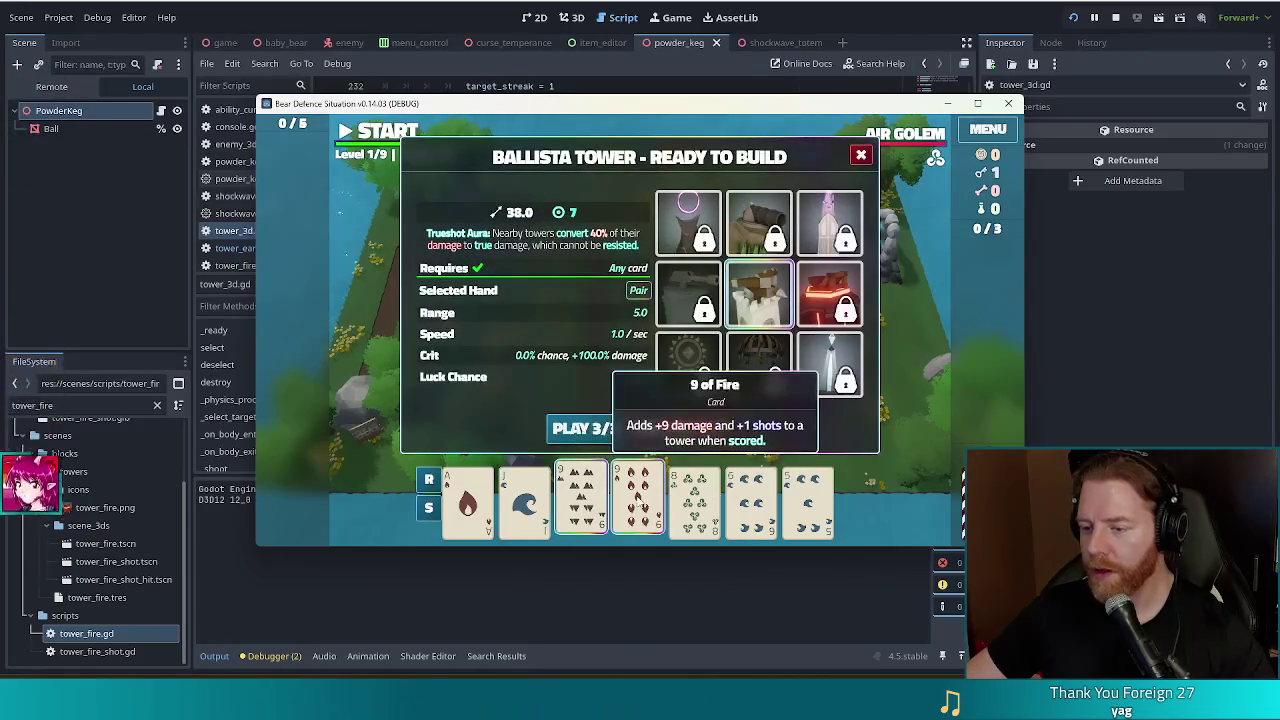
click(758, 225)
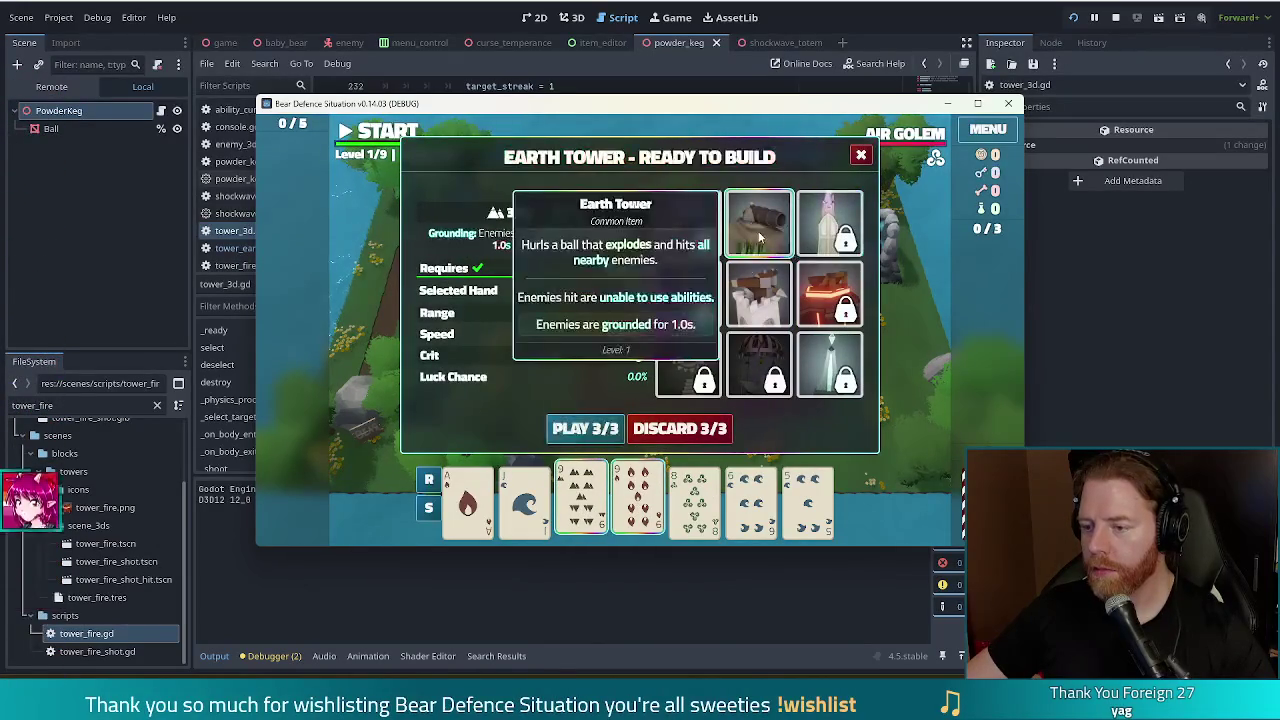
click(586, 428)
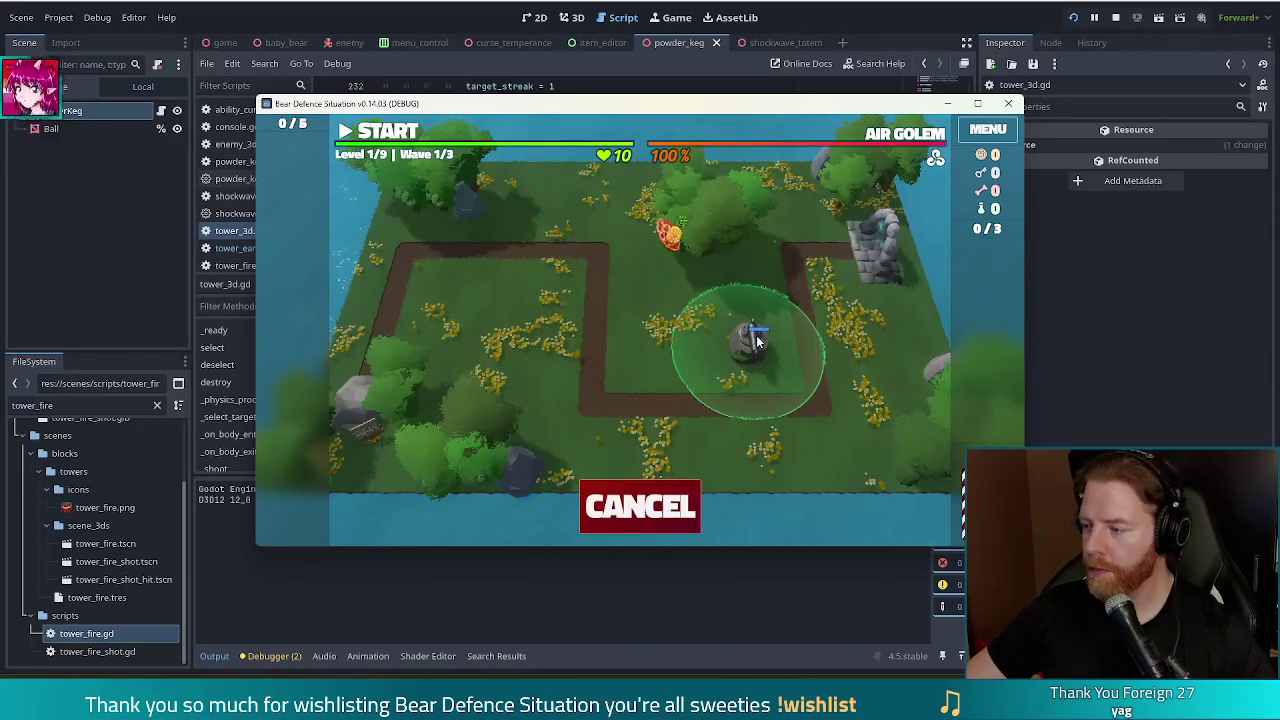
click(757, 342)
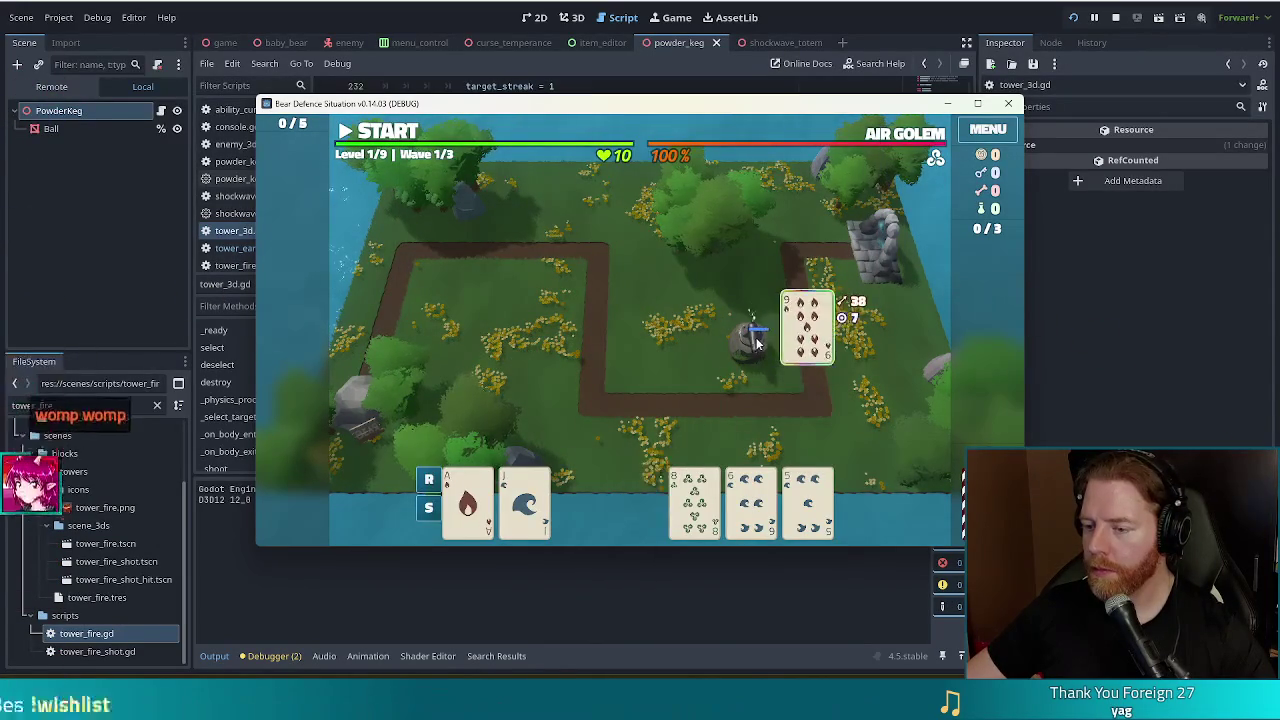
click(375, 131)
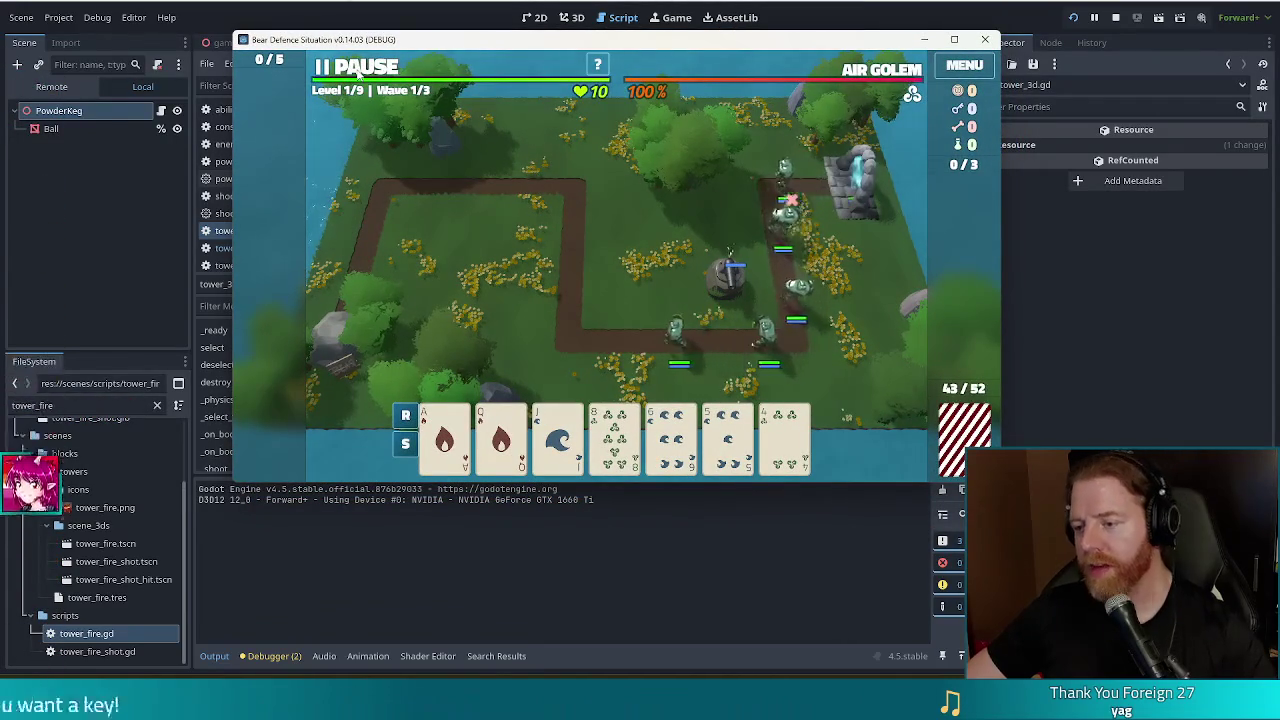
click(357, 72)
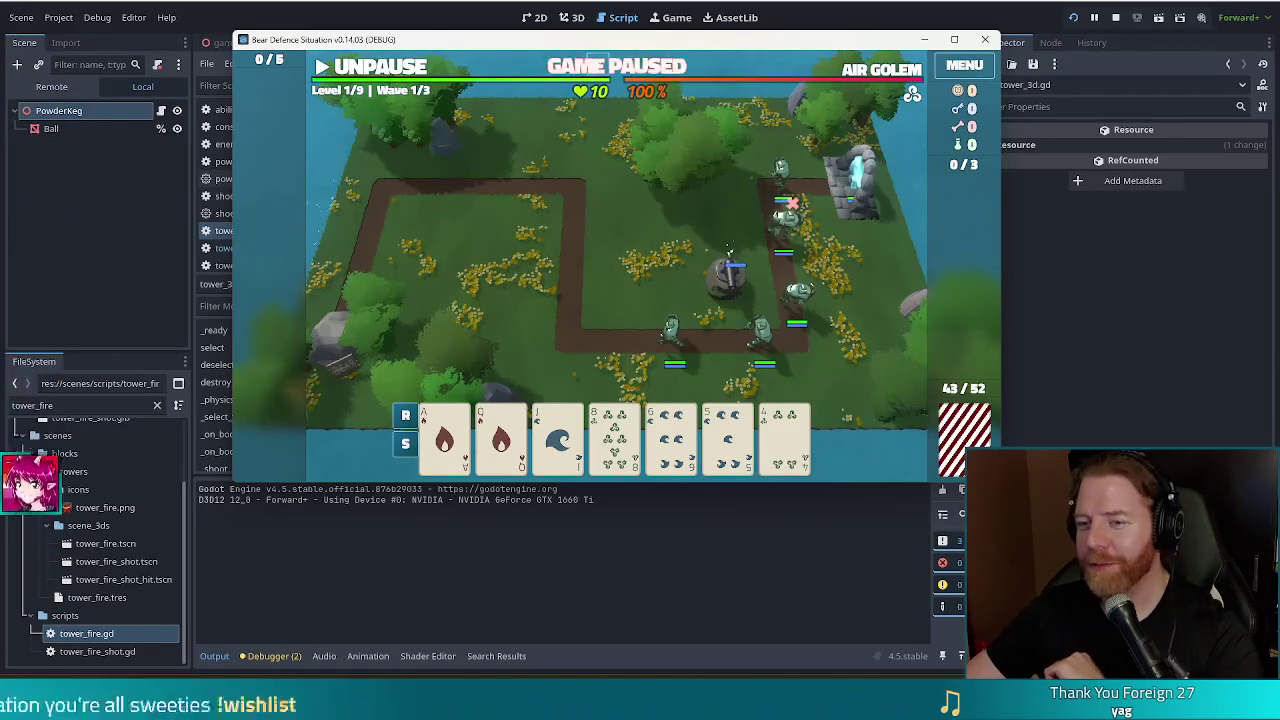
Move the print("hi grandbuh") line to the top of _select_target and fix its indentation
key(alt+Tab)
key(shift+Up)
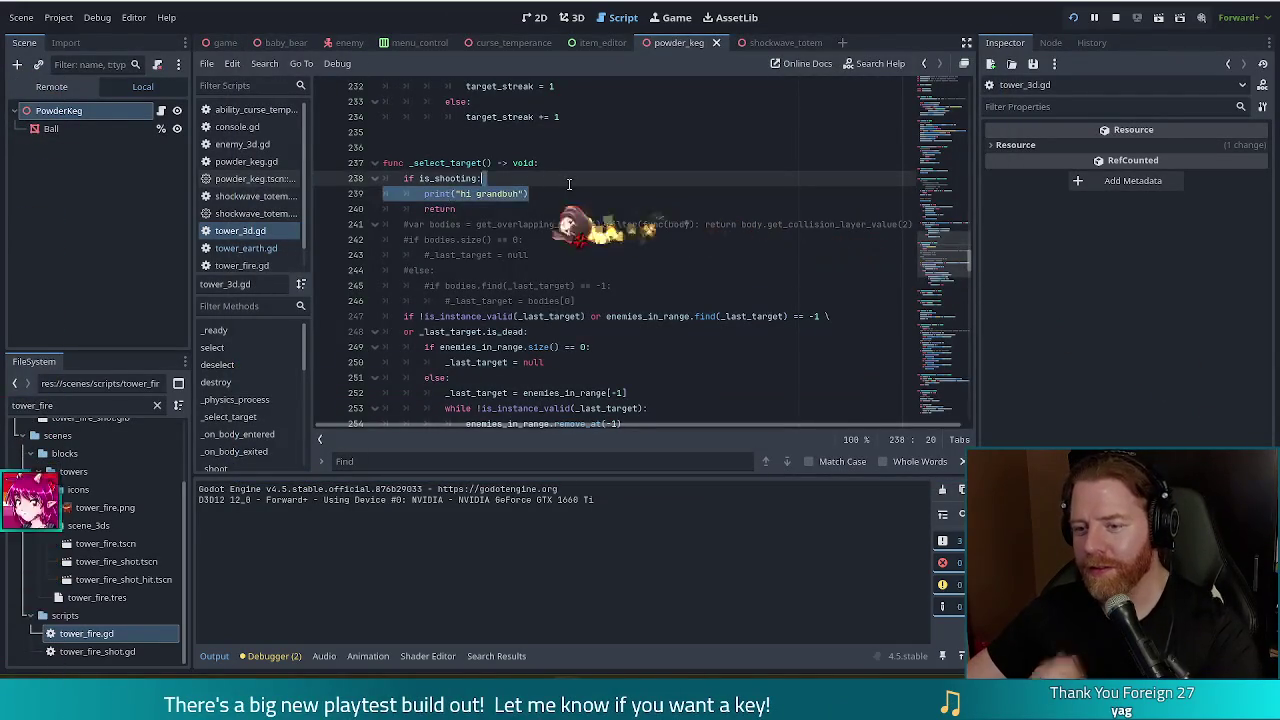
key(BackSpace)
click(556, 163)
key(ctrl+z)
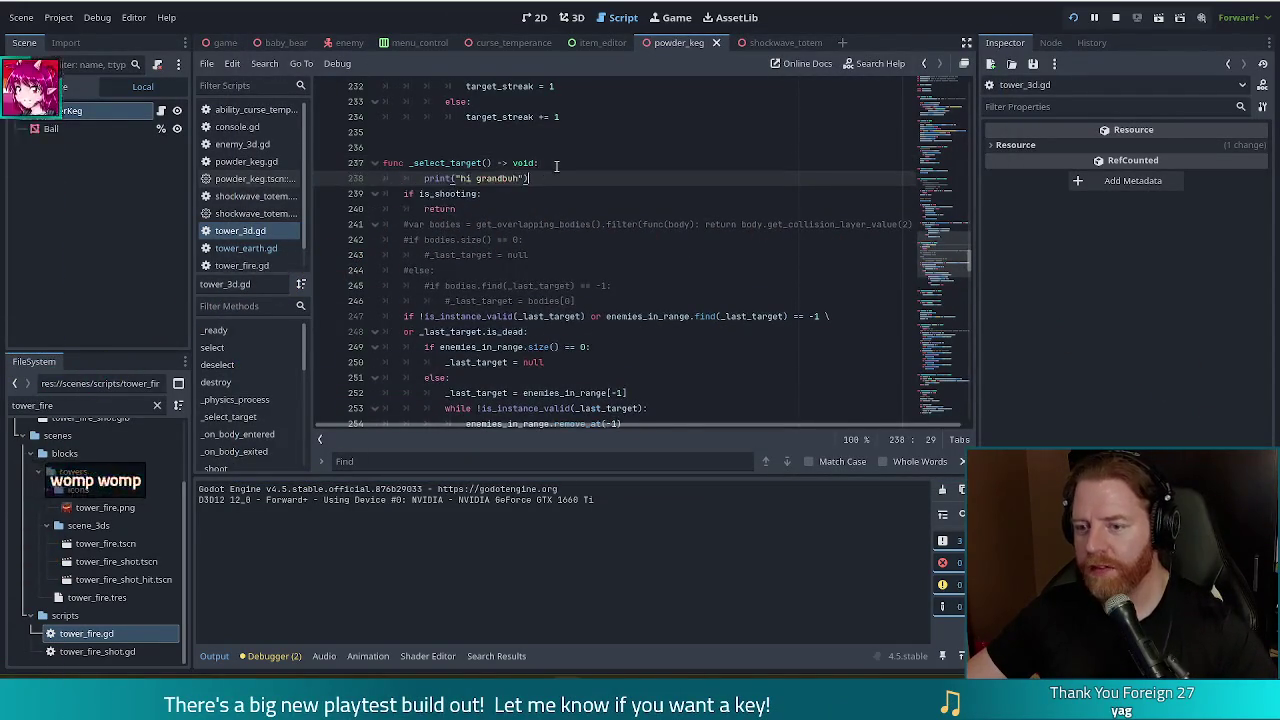
click(424, 178)
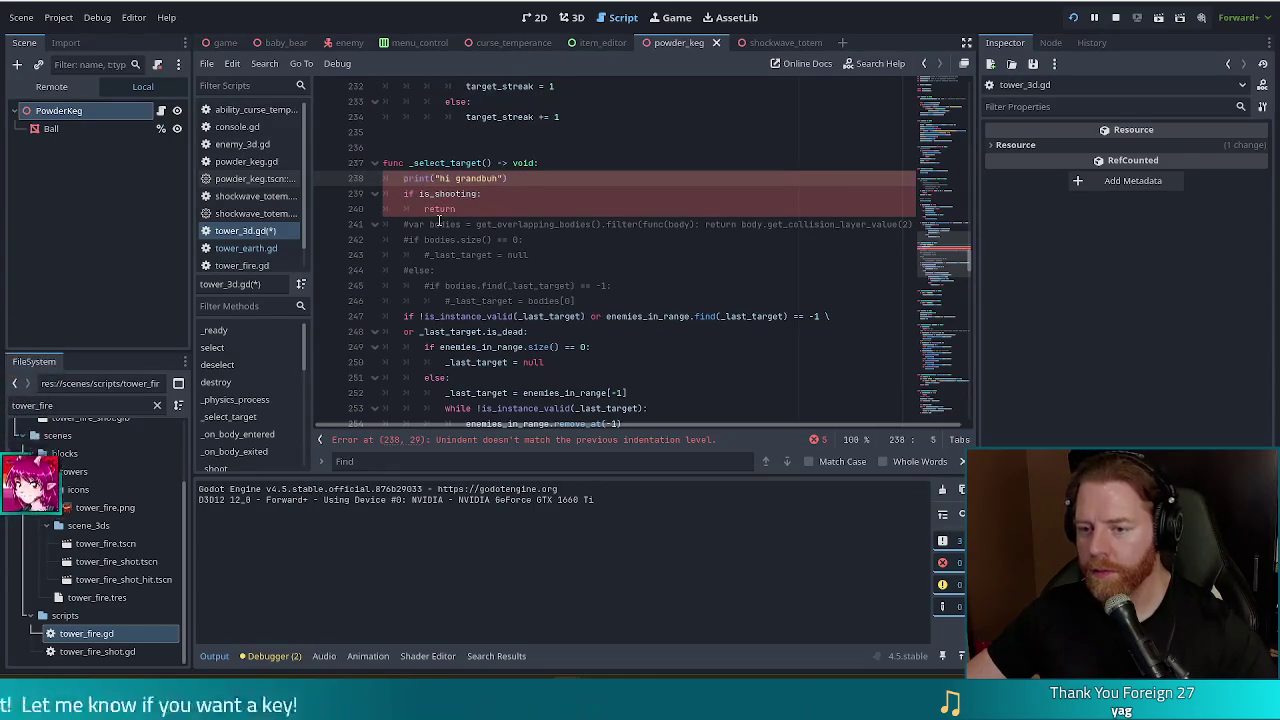
key(BackSpace)
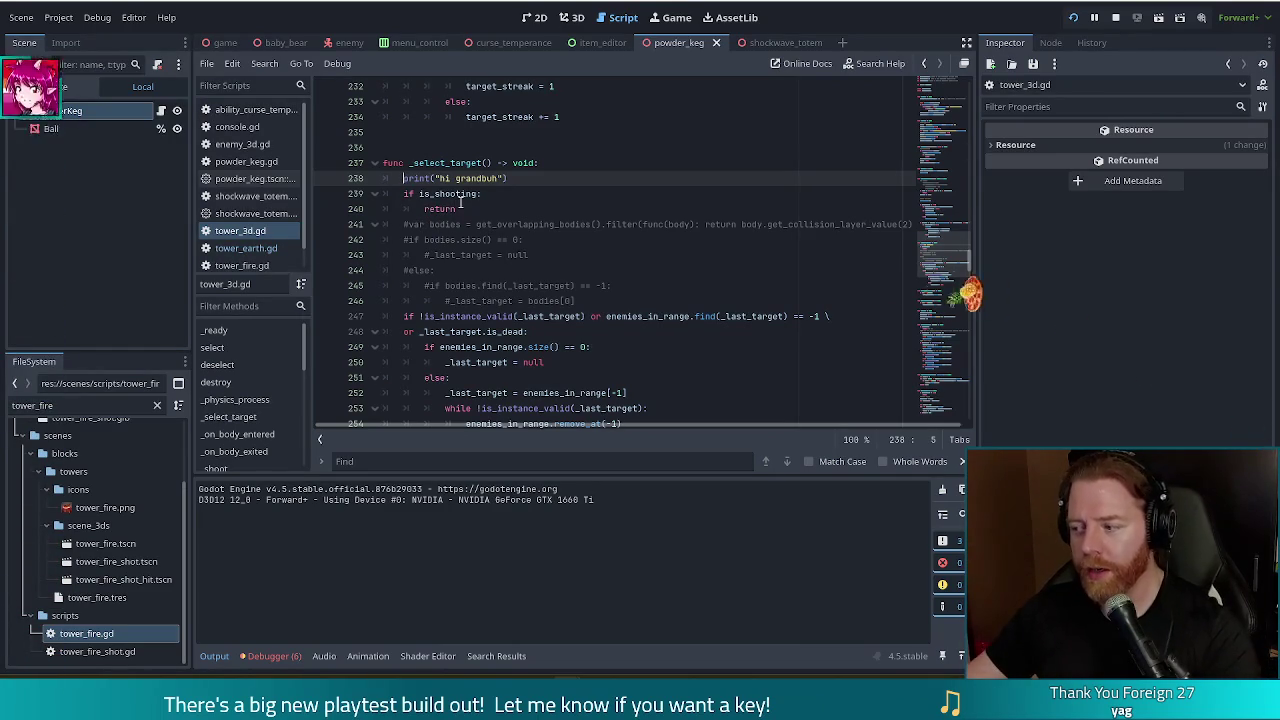
Delete the print("hi grandbuh") line from tower_3d.gd entirely
drag(508, 178, 563, 165)
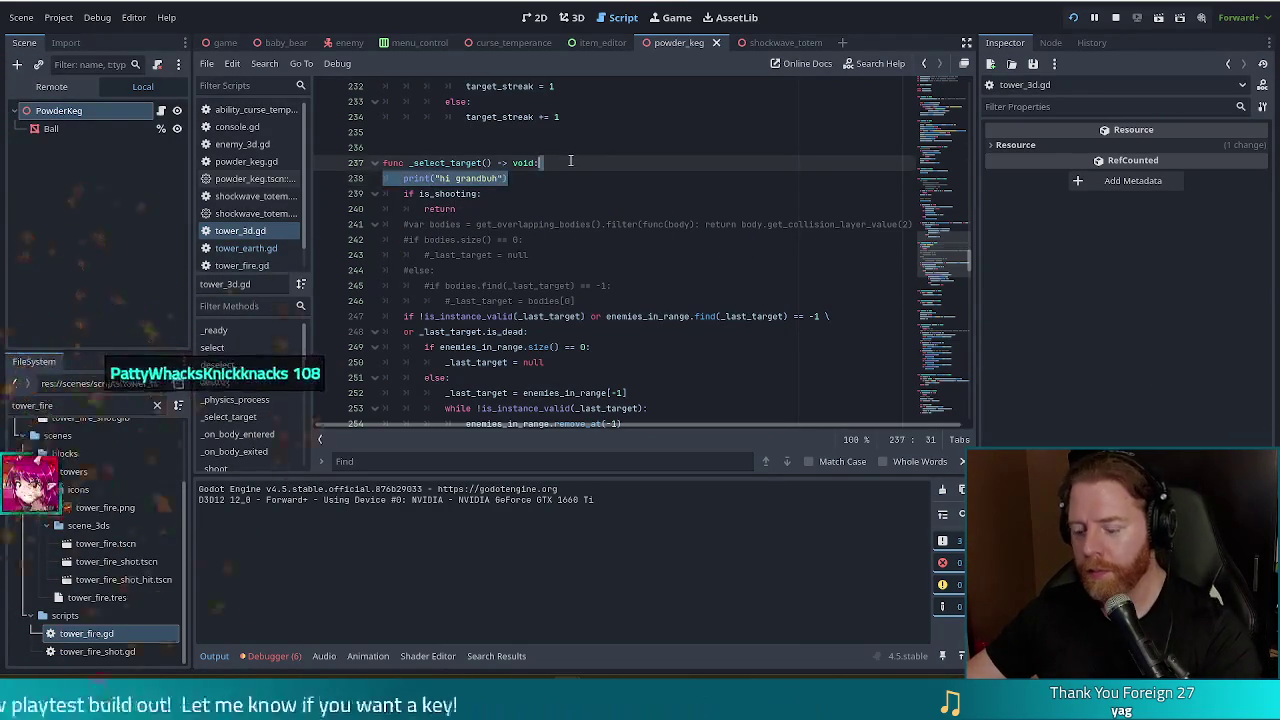
key(BackSpace)
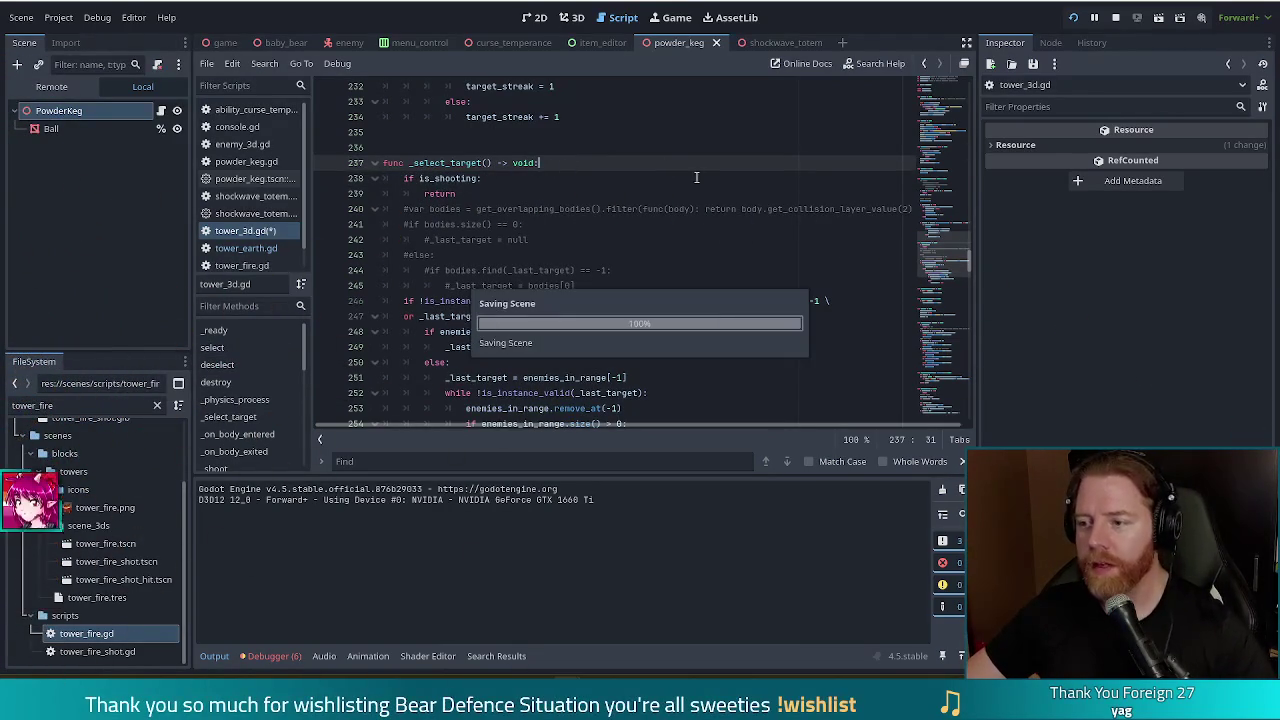
drag(935, 255, 948, 428)
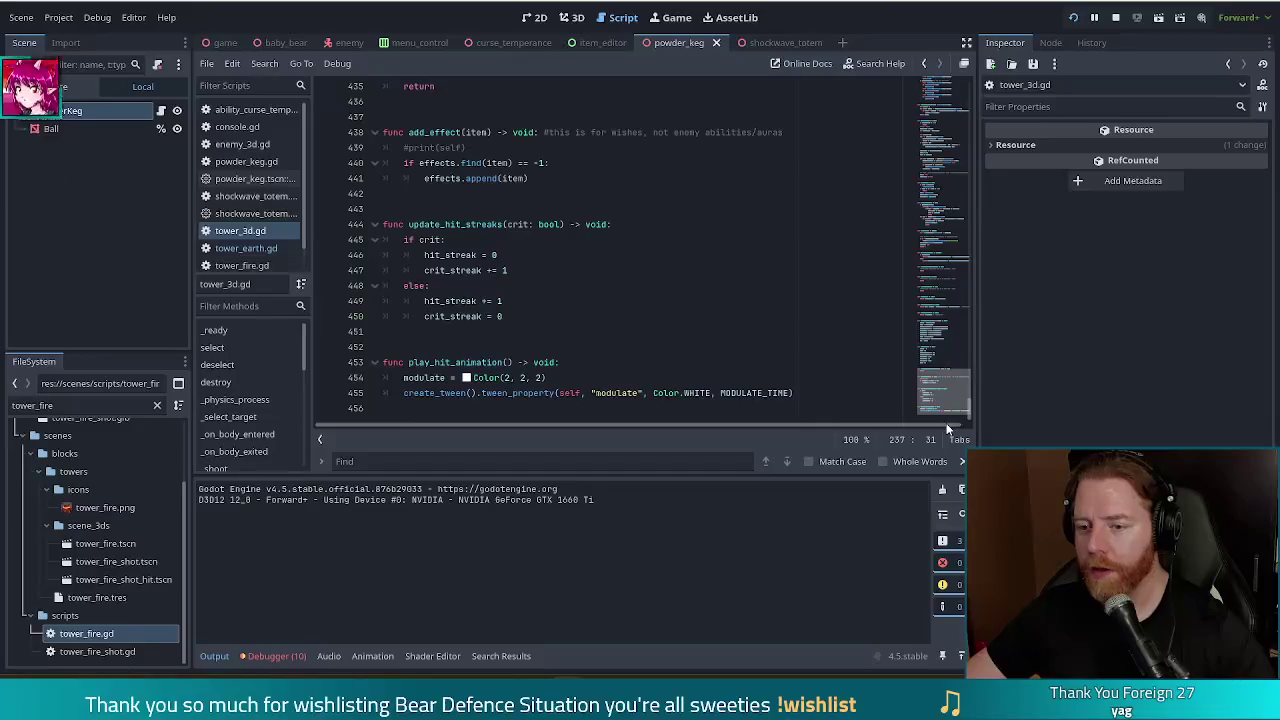
Open tower_fire.gd and scroll through its code
click(242, 265)
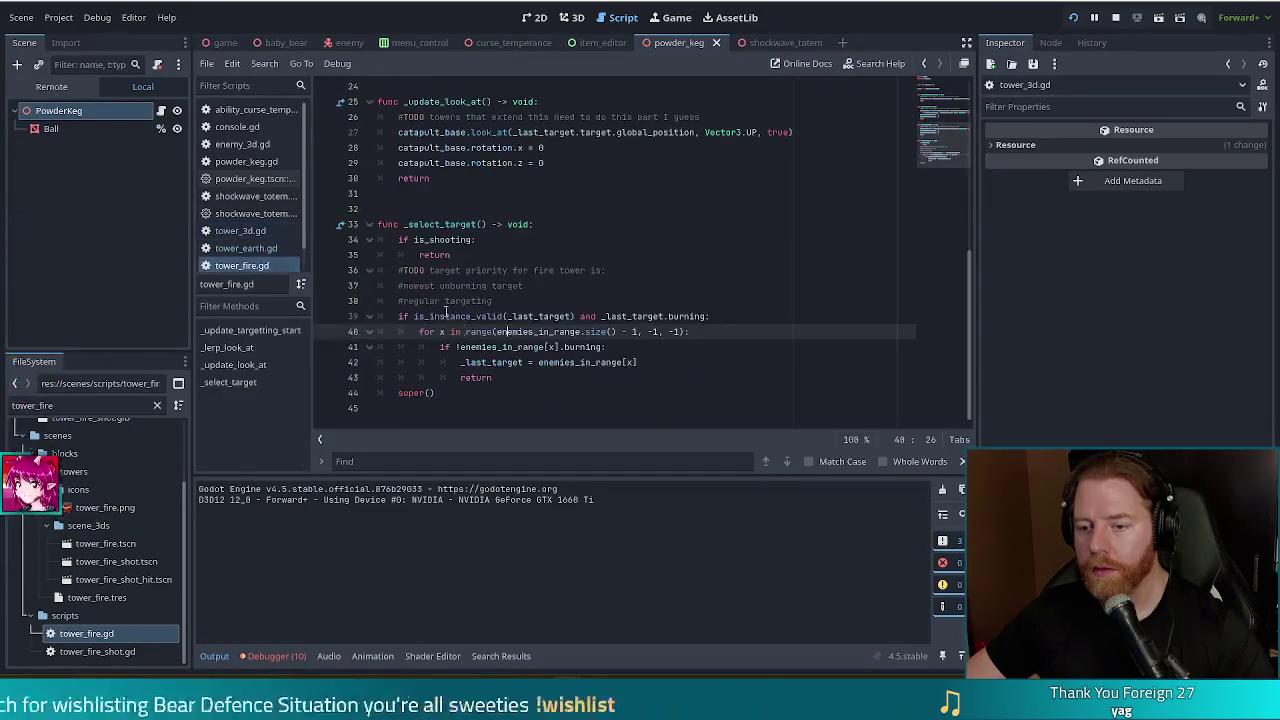
scroll(955, 112, up, 8)
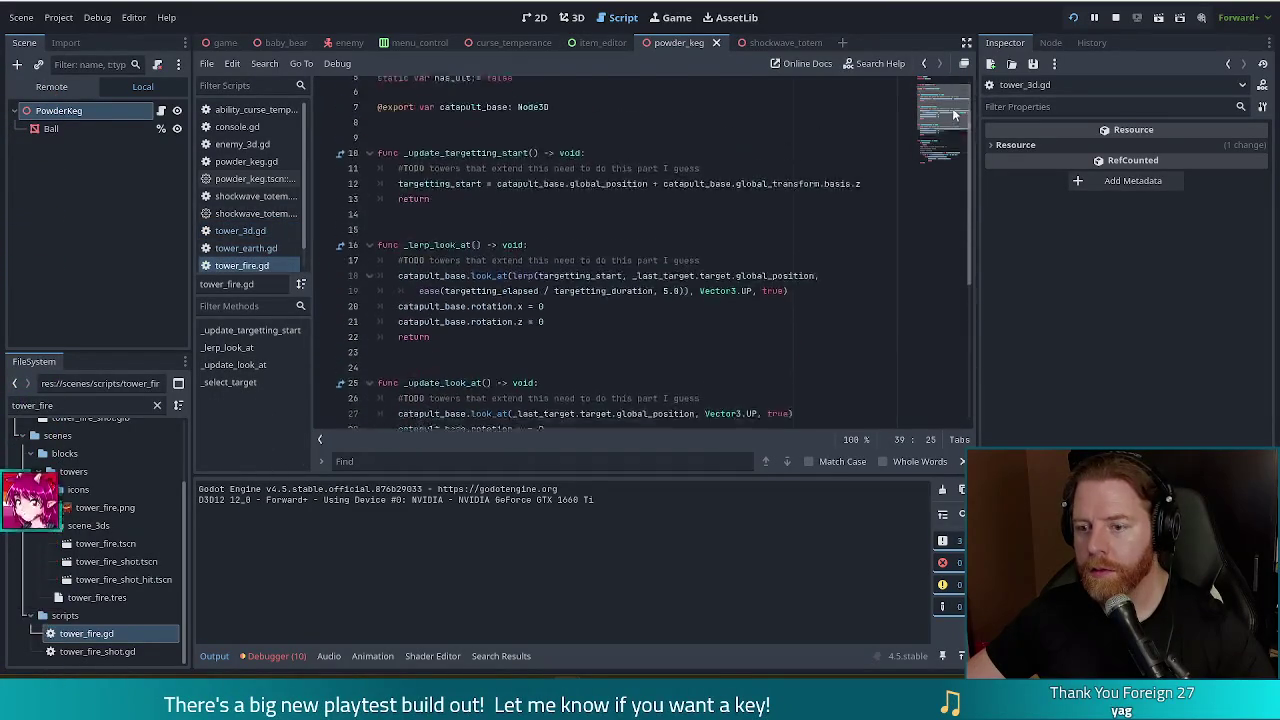
scroll(955, 112, down, 8)
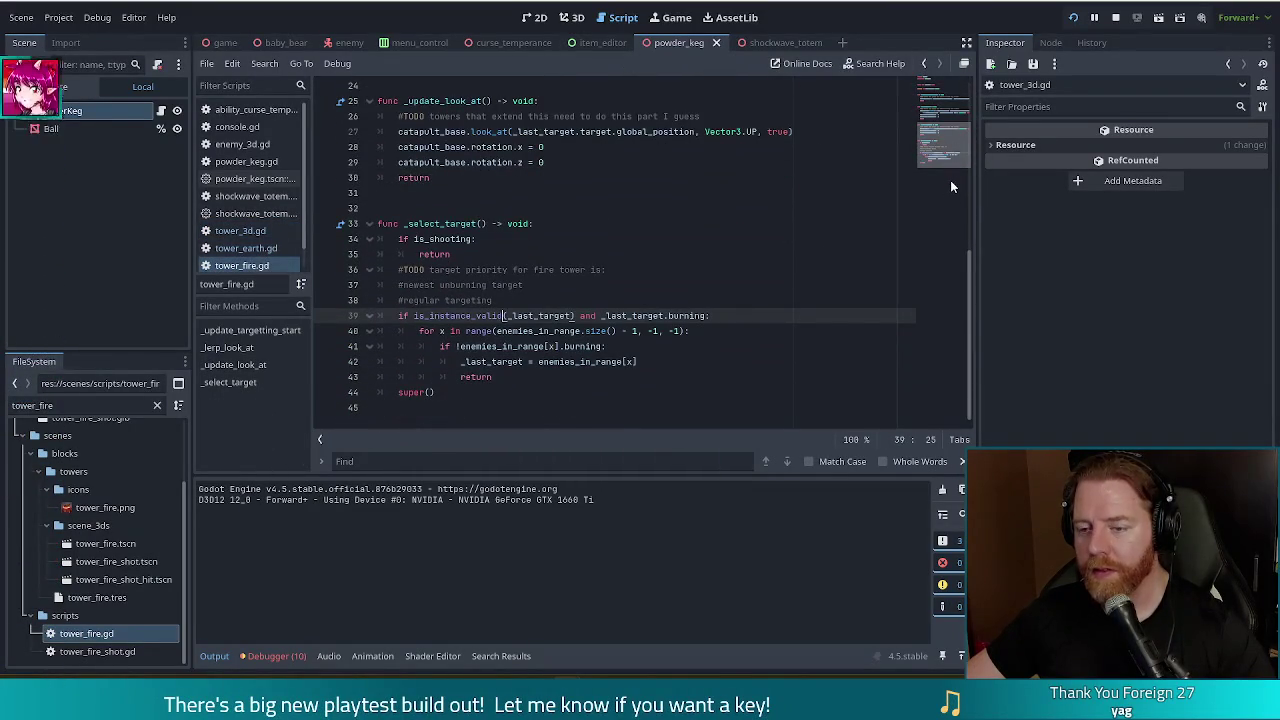
In tower_earth.gd, comment out the _on_body_entered and _on_body_exited grounding handlers
click(245, 248)
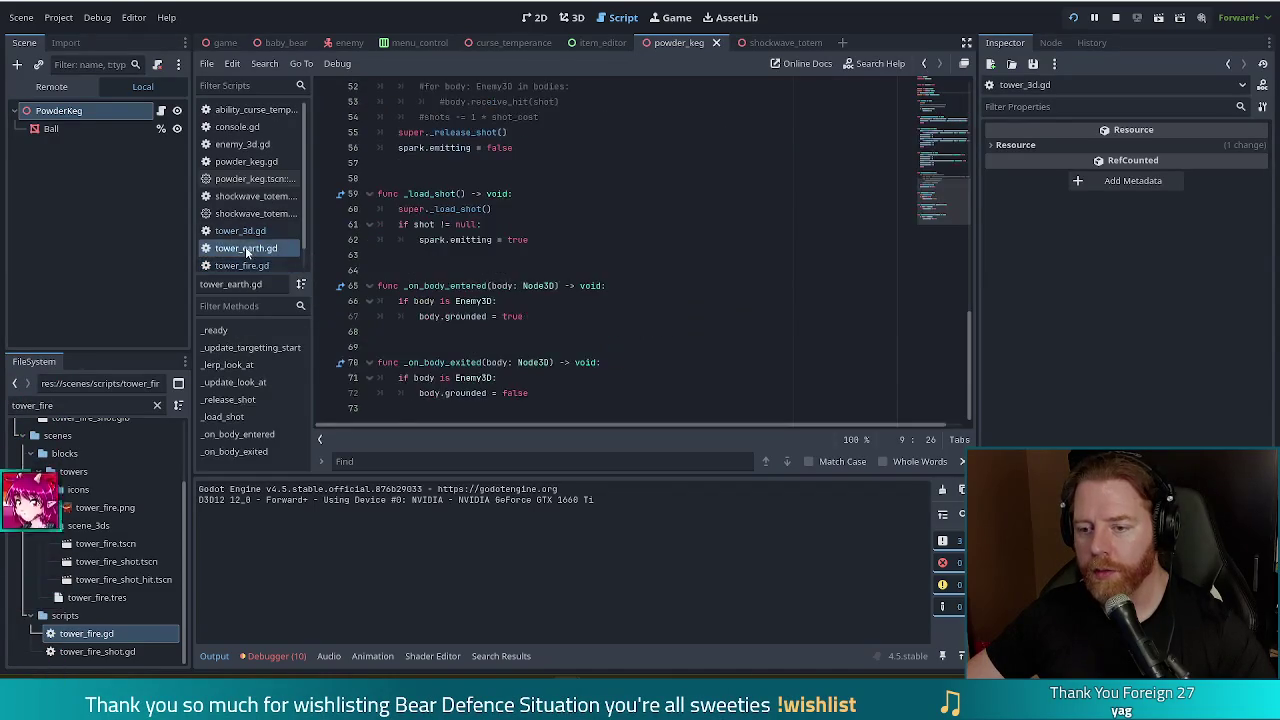
mouse_move(440, 286)
mouse_down()
mouse_move(500, 301)
mouse_move(487, 393)
mouse_up()
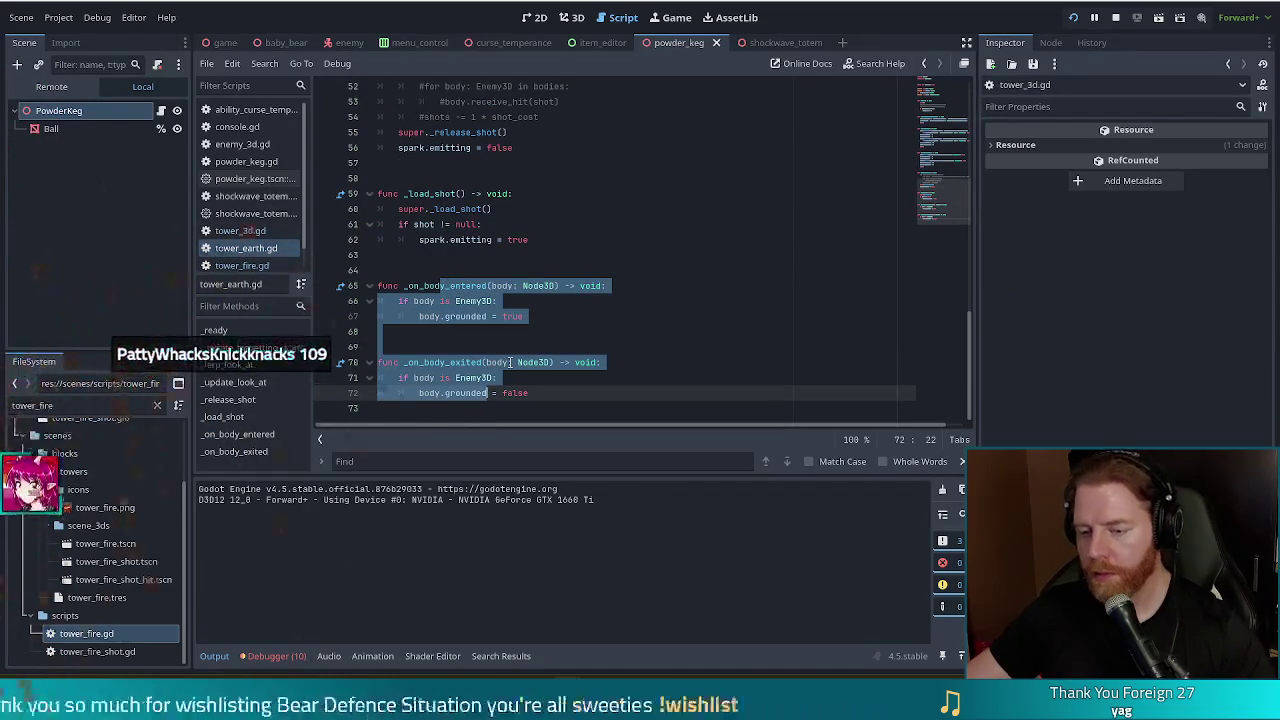
key(ctrl+k)
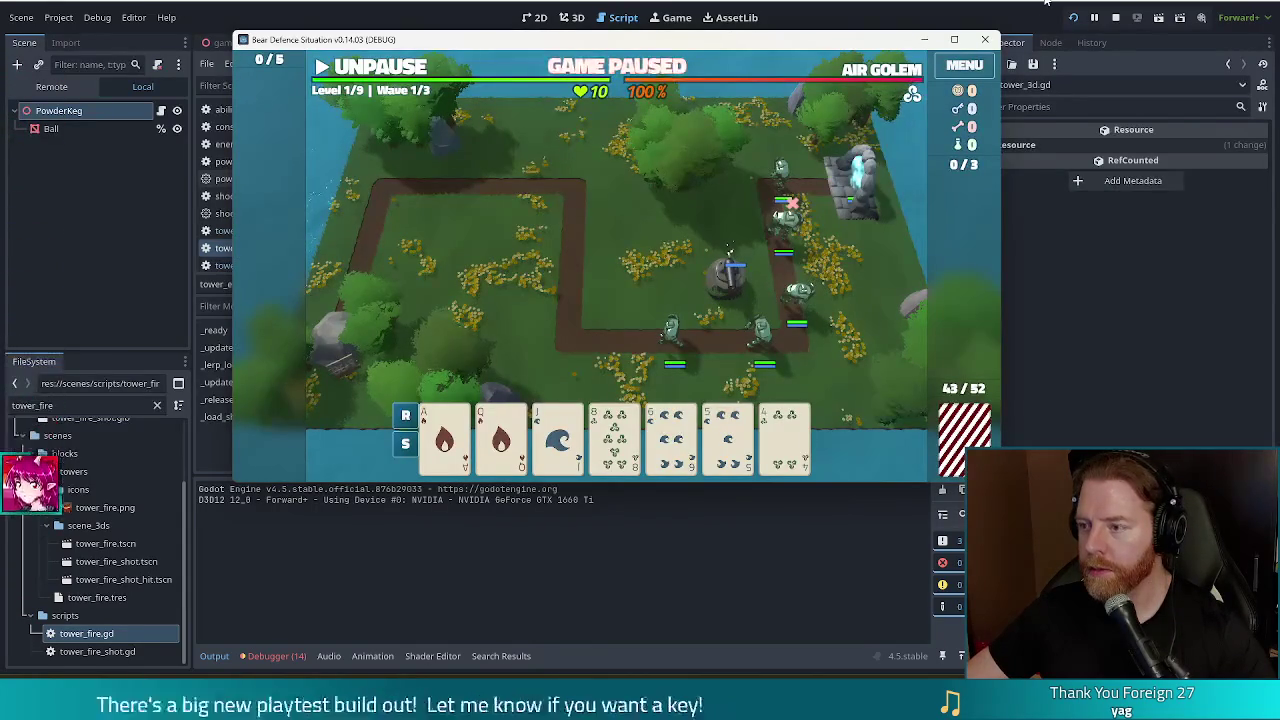
Resume the game, pause again, and select the Jack of Water card to see Earth Tower details
click(390, 68)
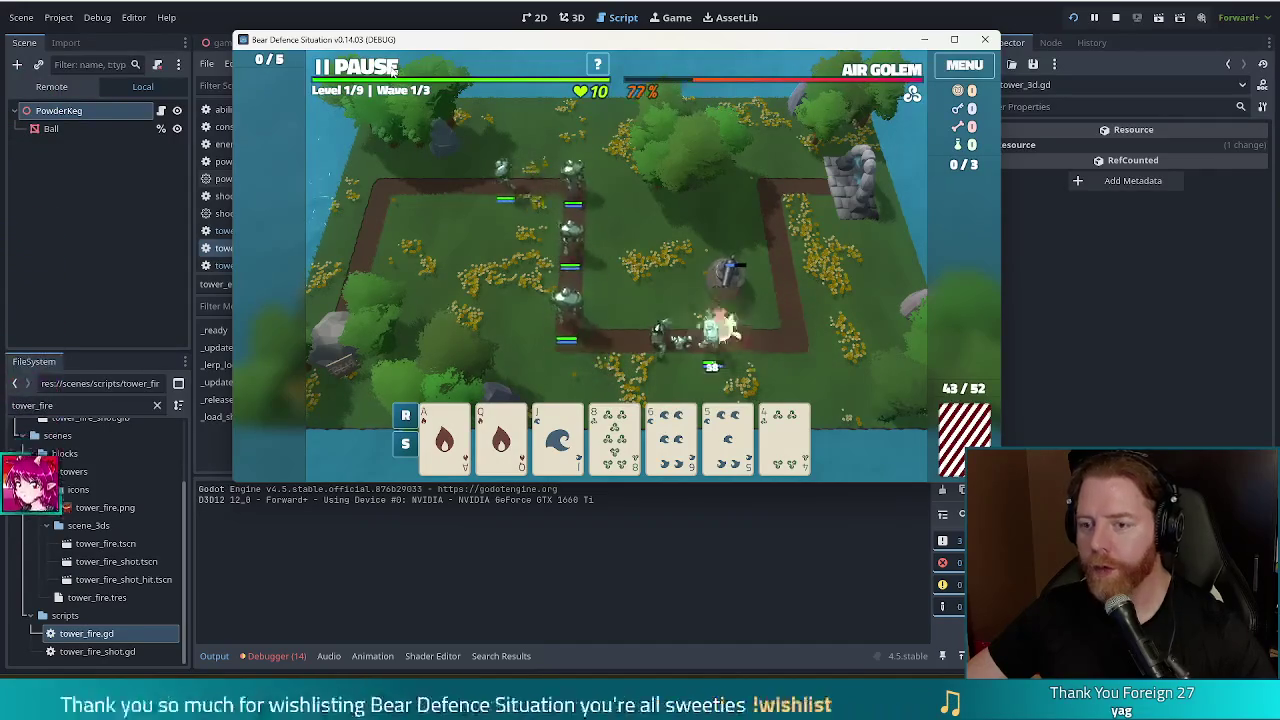
key(space)
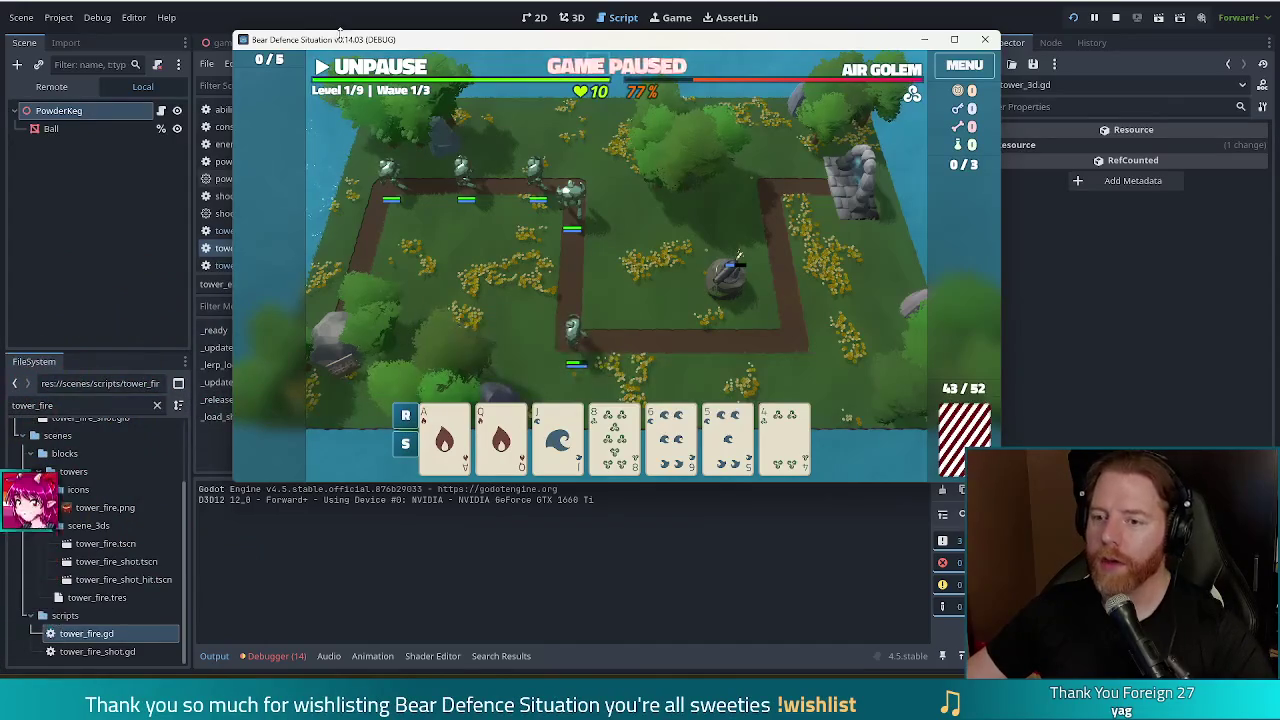
click(558, 440)
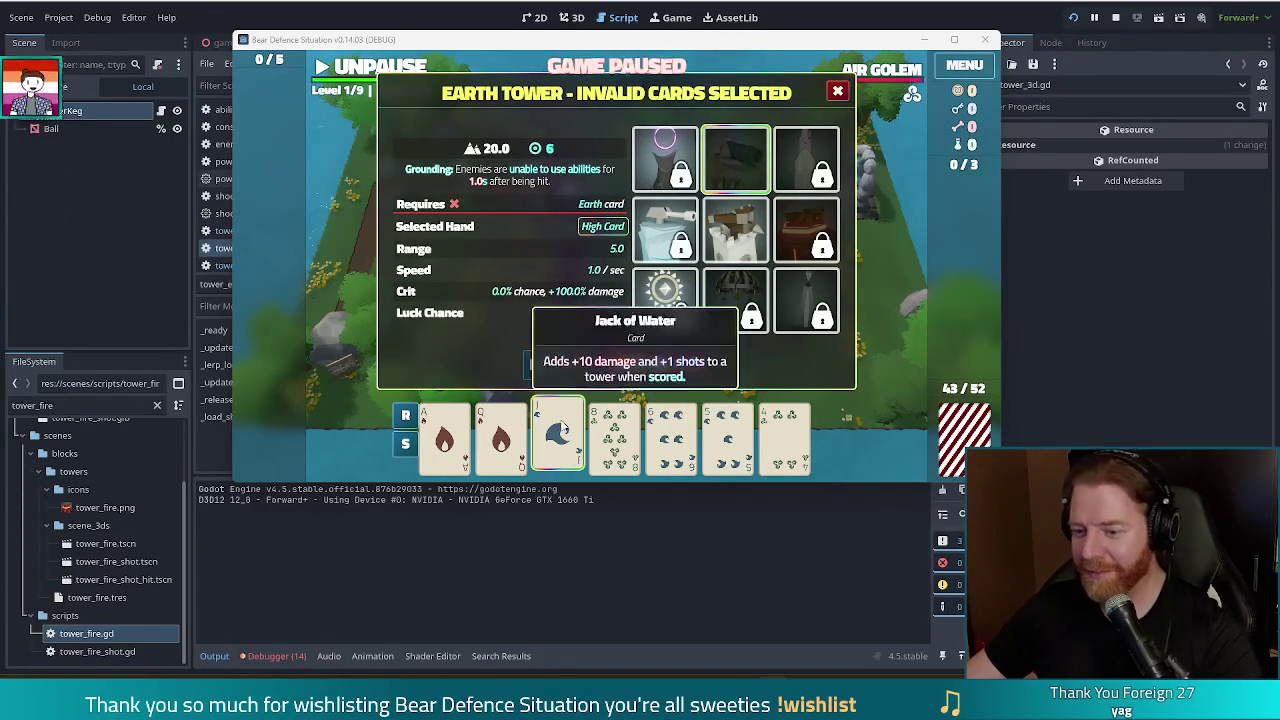
Close the Earth Tower details and run the test command in the console for extra resources
right_click(532, 290)
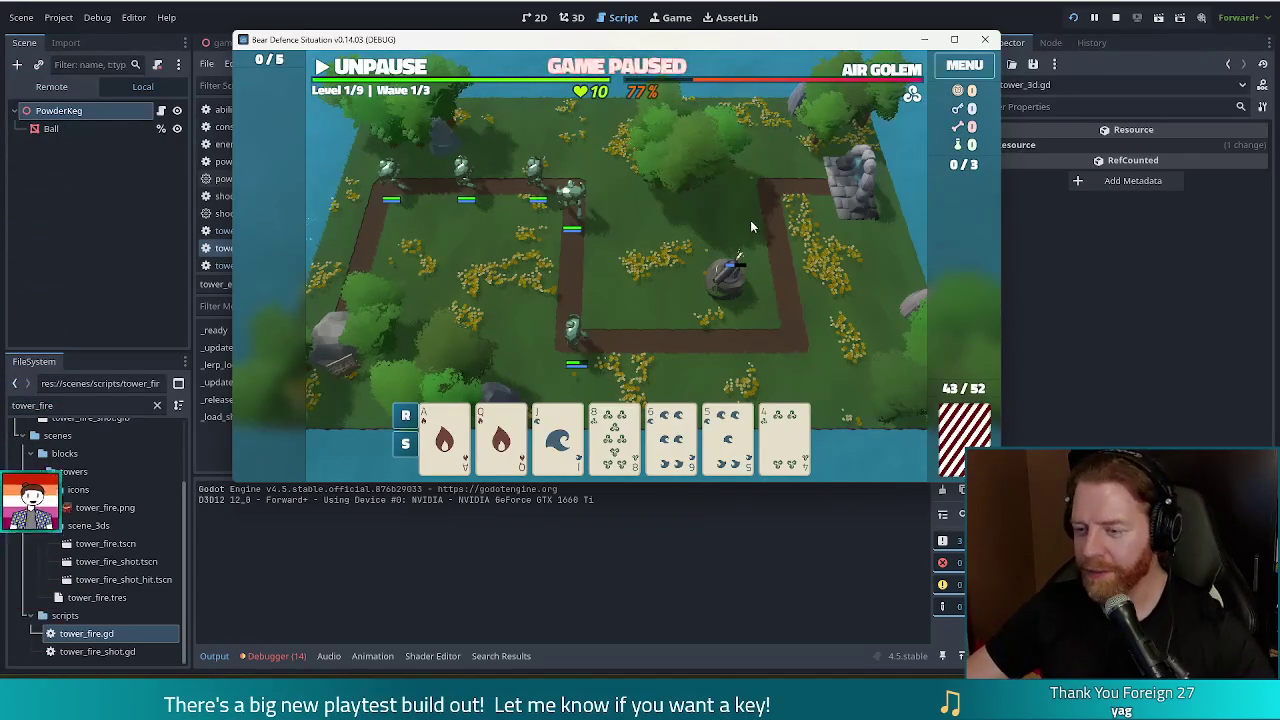
key(grave)
text(test_kit)
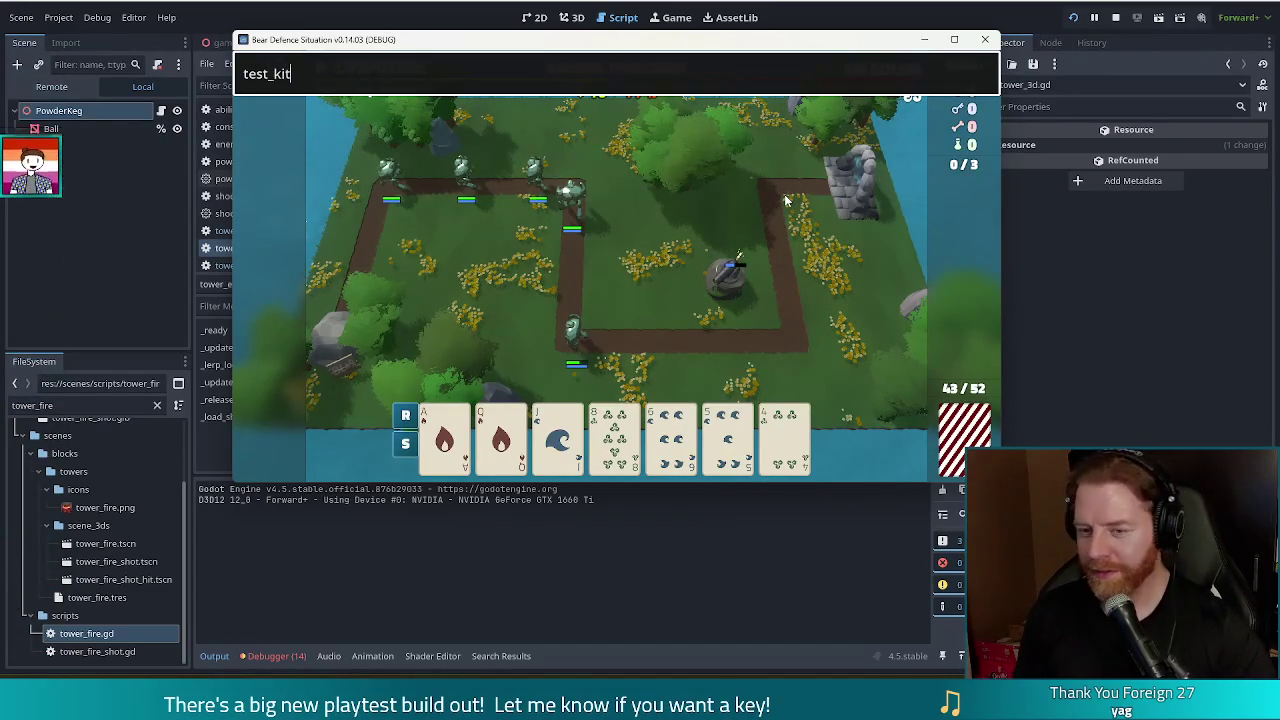
key(Return)
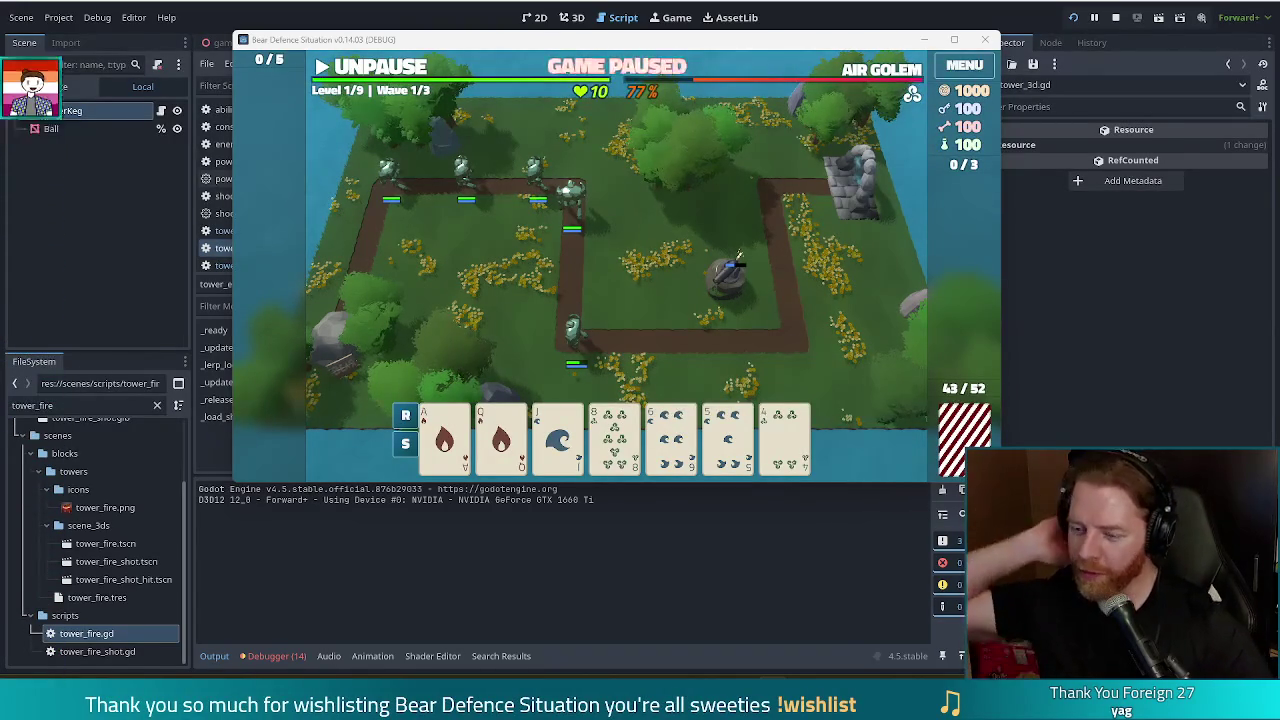
Build an Ice Tower from the 6 card beside the upper-left path, run the wave, then stop
click(671, 435)
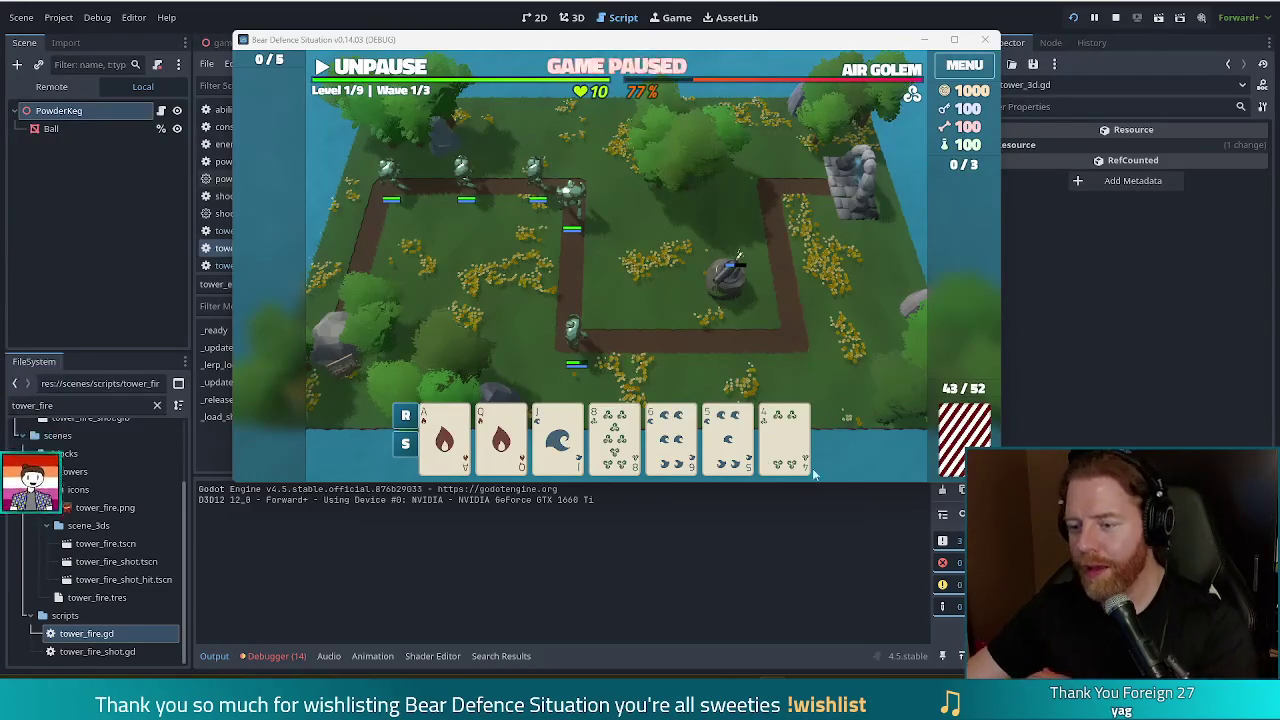
click(728, 278)
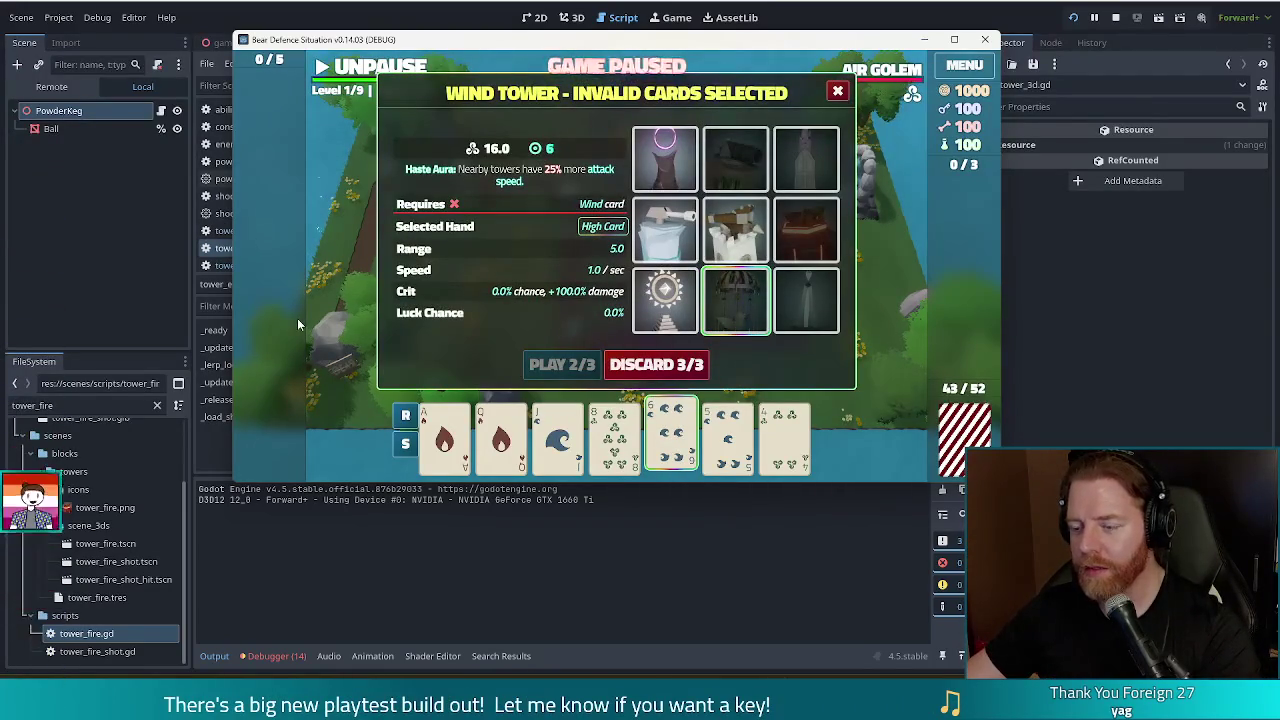
click(668, 230)
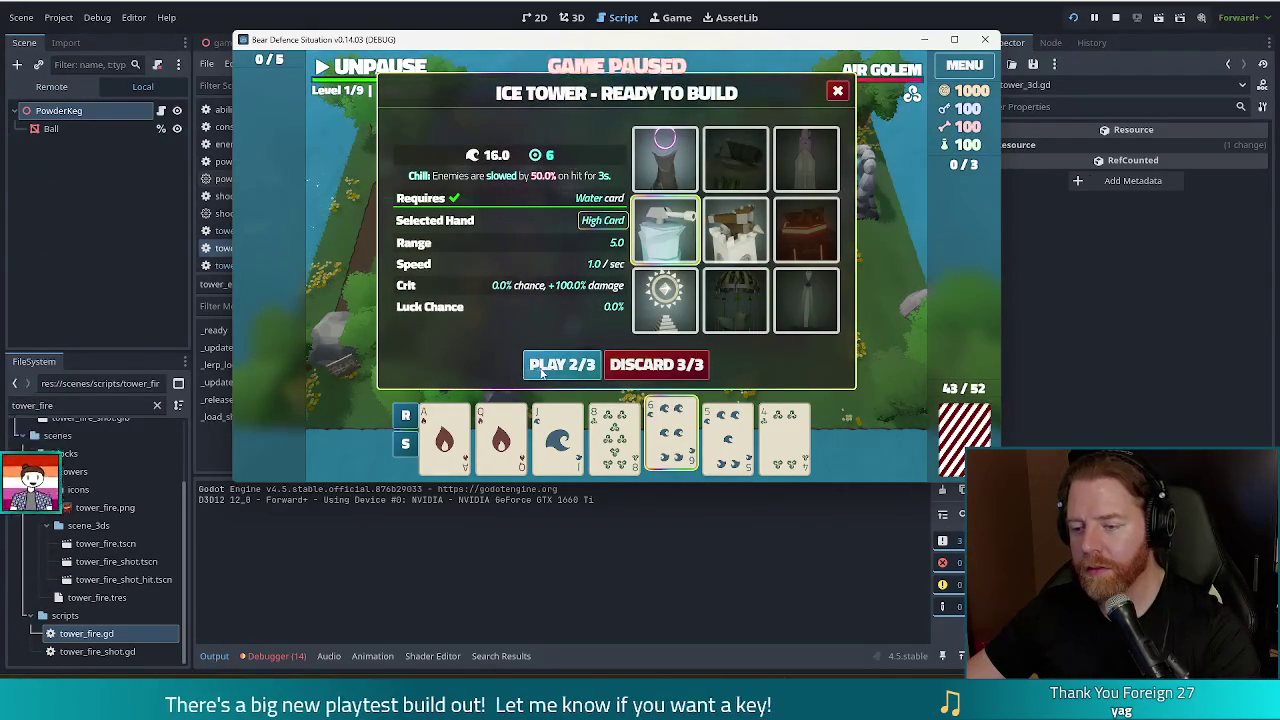
click(560, 364)
click(400, 200)
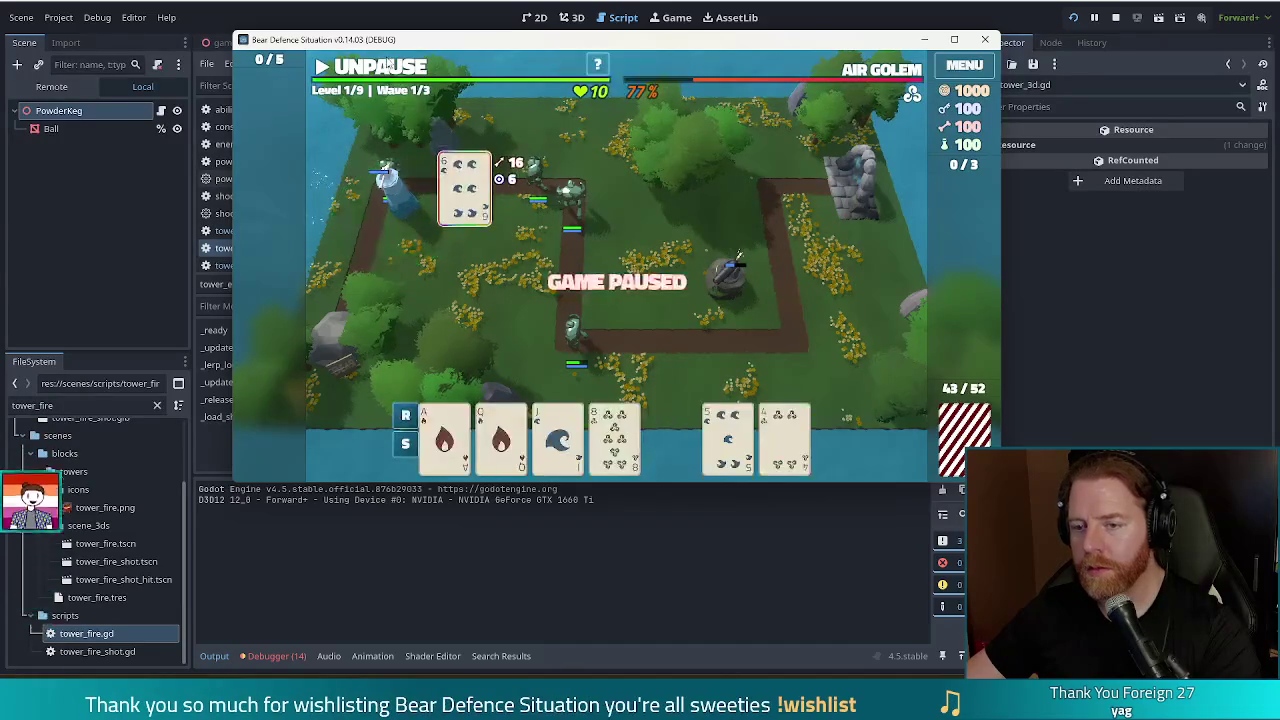
click(393, 67)
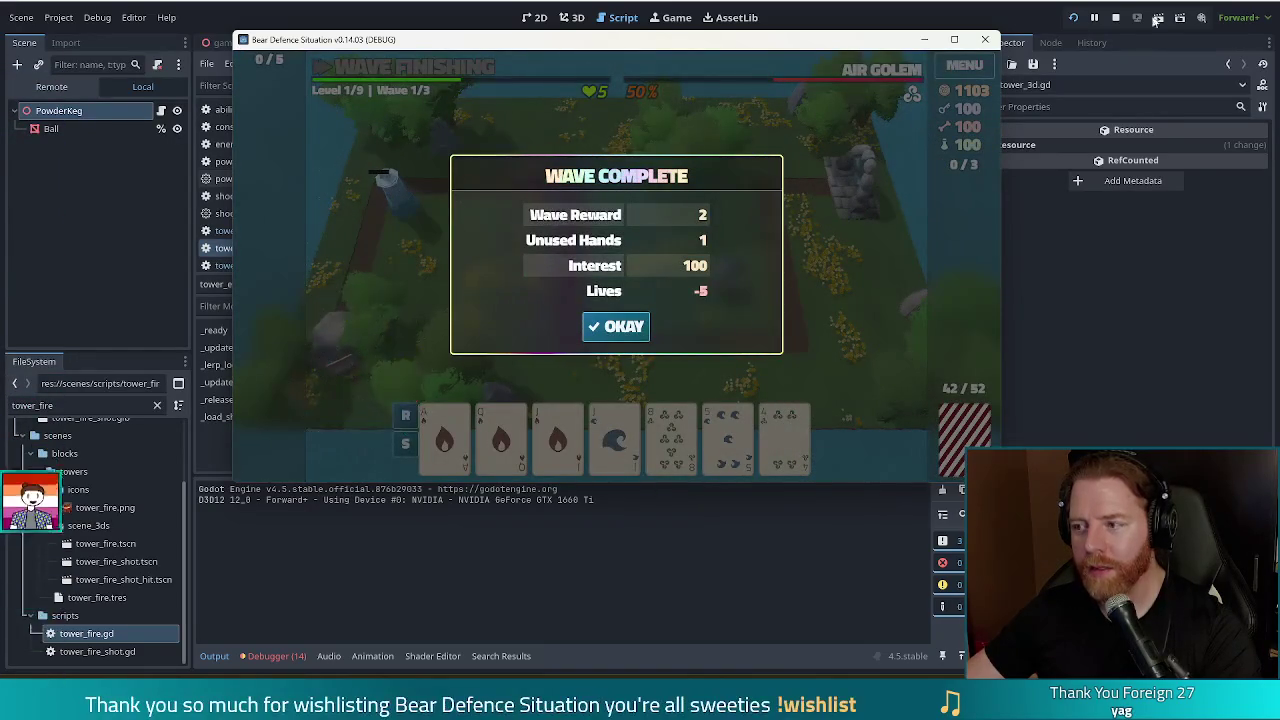
click(1116, 18)
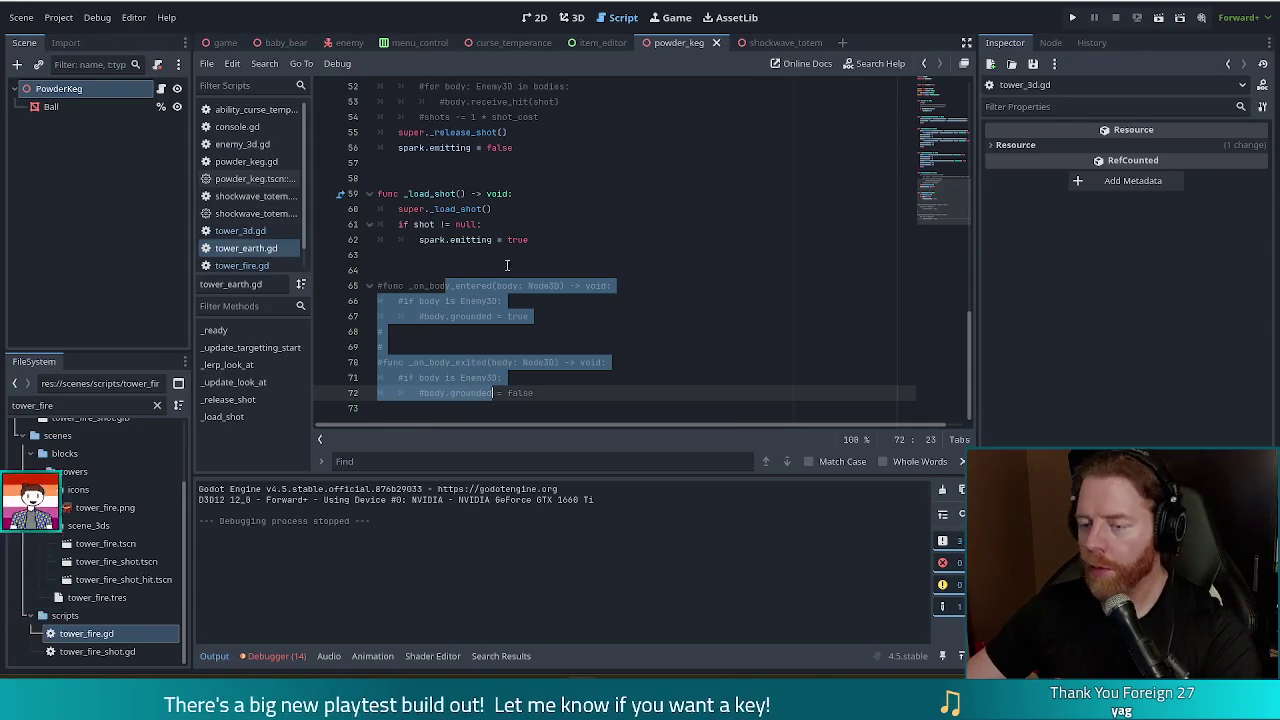
Delete the commented-out handlers on lines 63–72 of tower_earth.gd and save the script
key(Up)
key(Up)
key(Up)
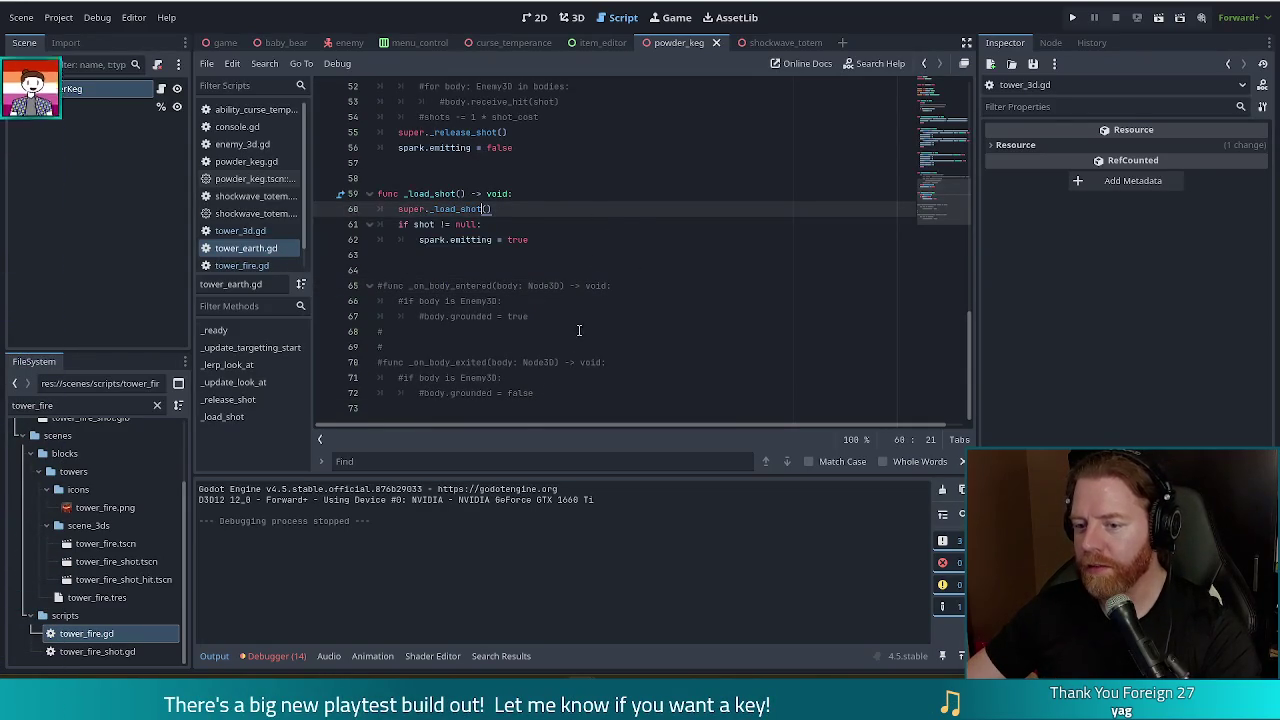
drag(561, 394, 408, 263)
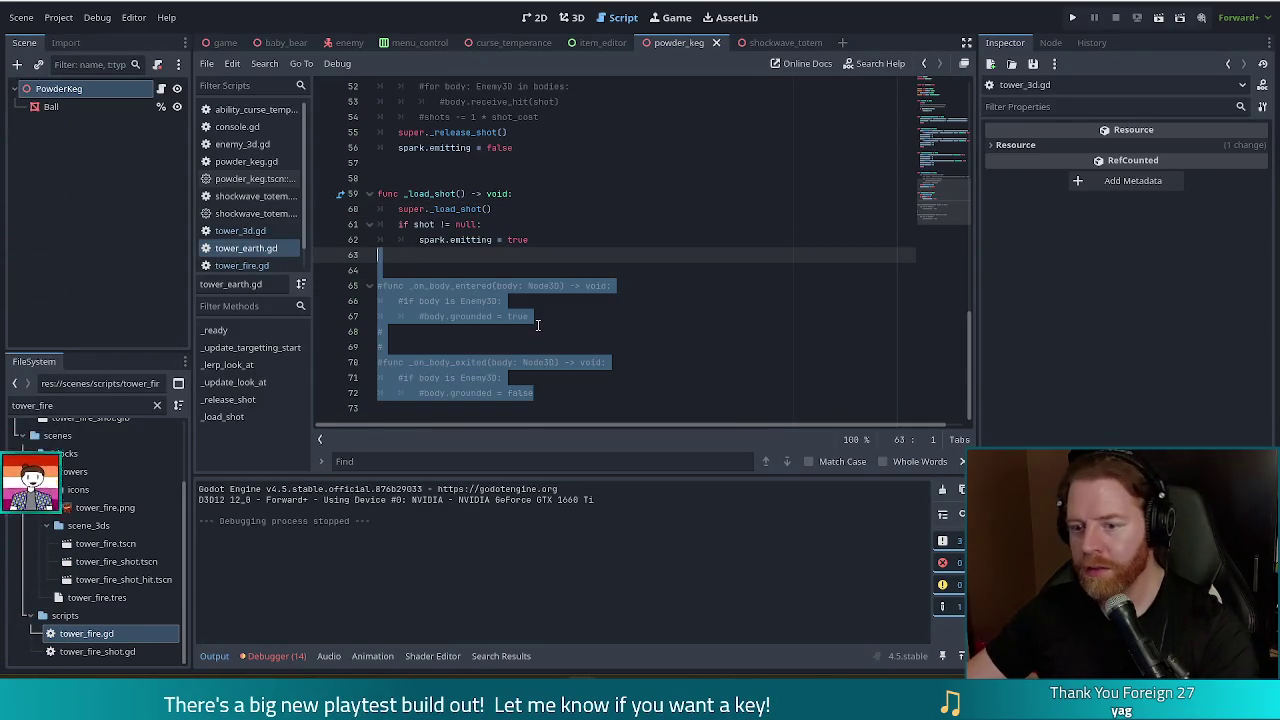
key(Delete)
key(BackSpace)
key(ctrl+s)
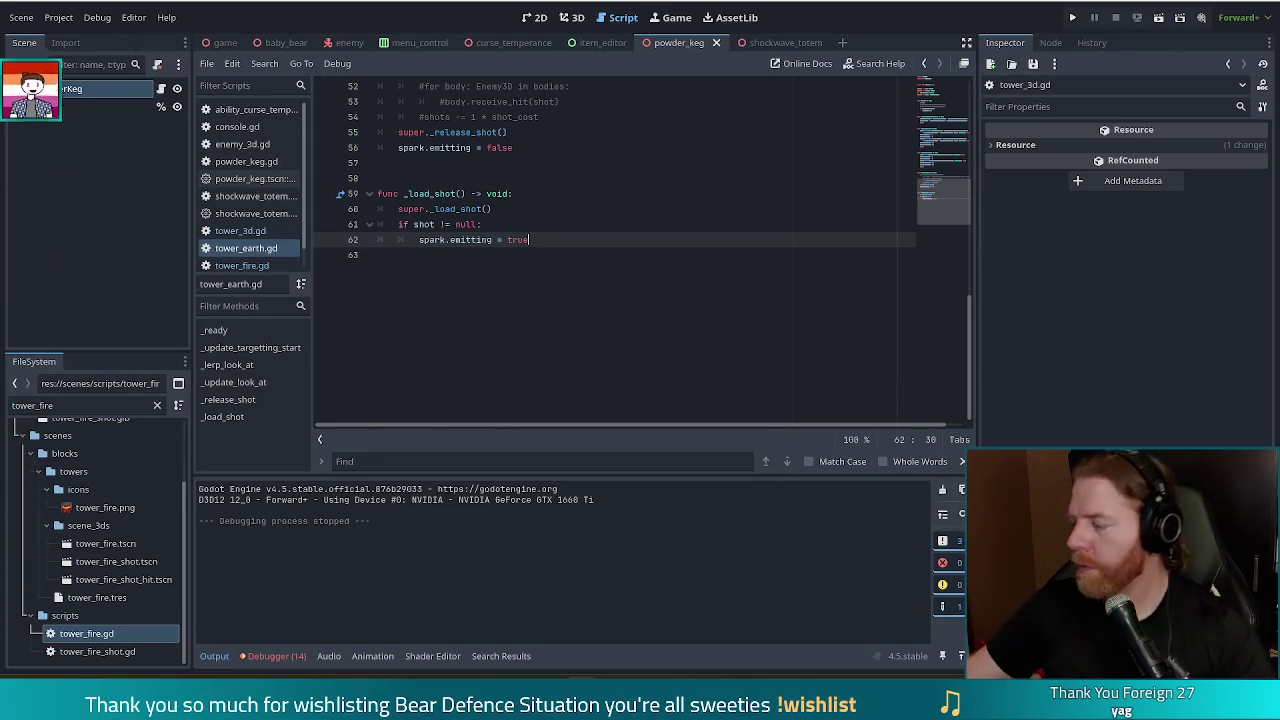
click(596, 224)
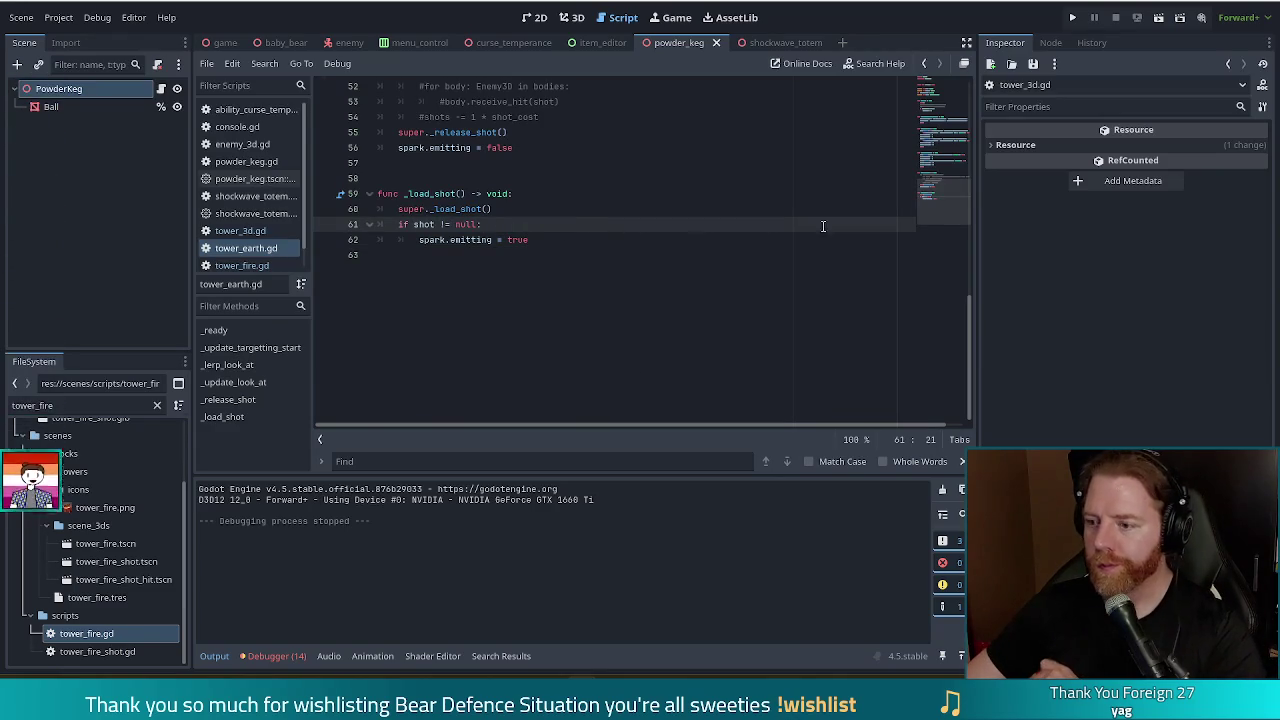
mouse_move(944, 215)
mouse_down()
mouse_move(944, 185)
mouse_move(944, 201)
mouse_up()
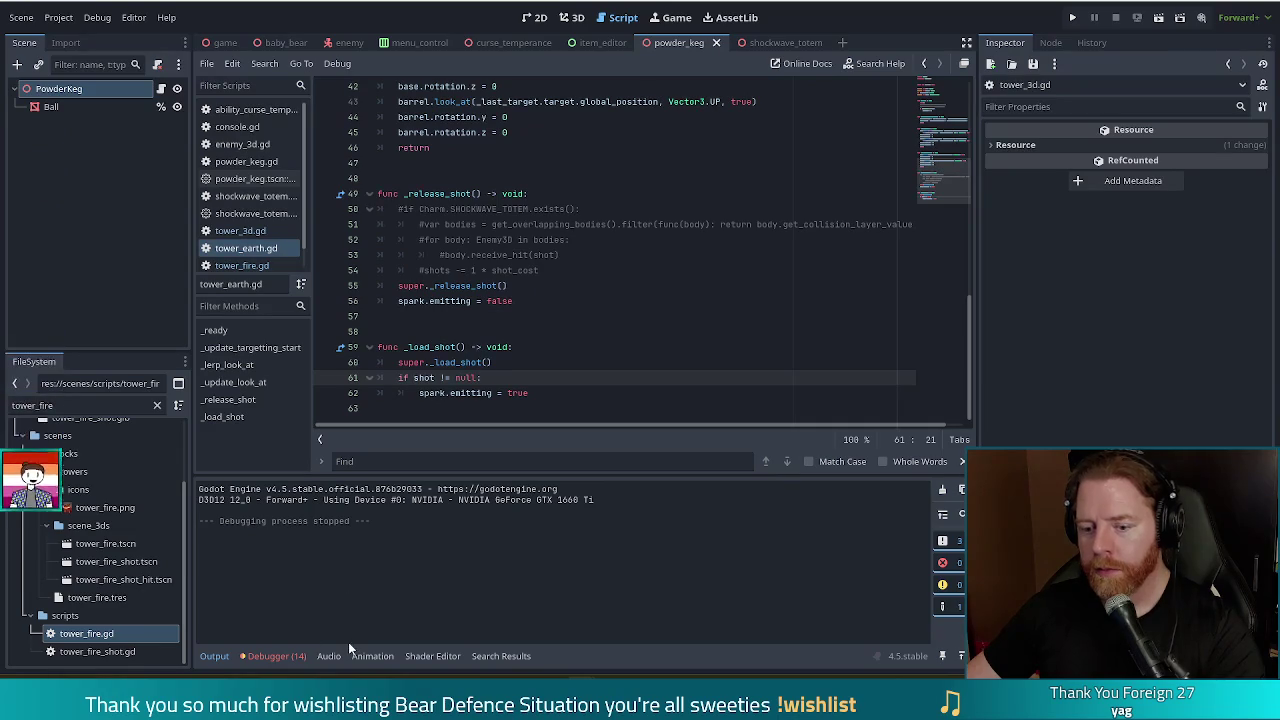
click(518, 392)
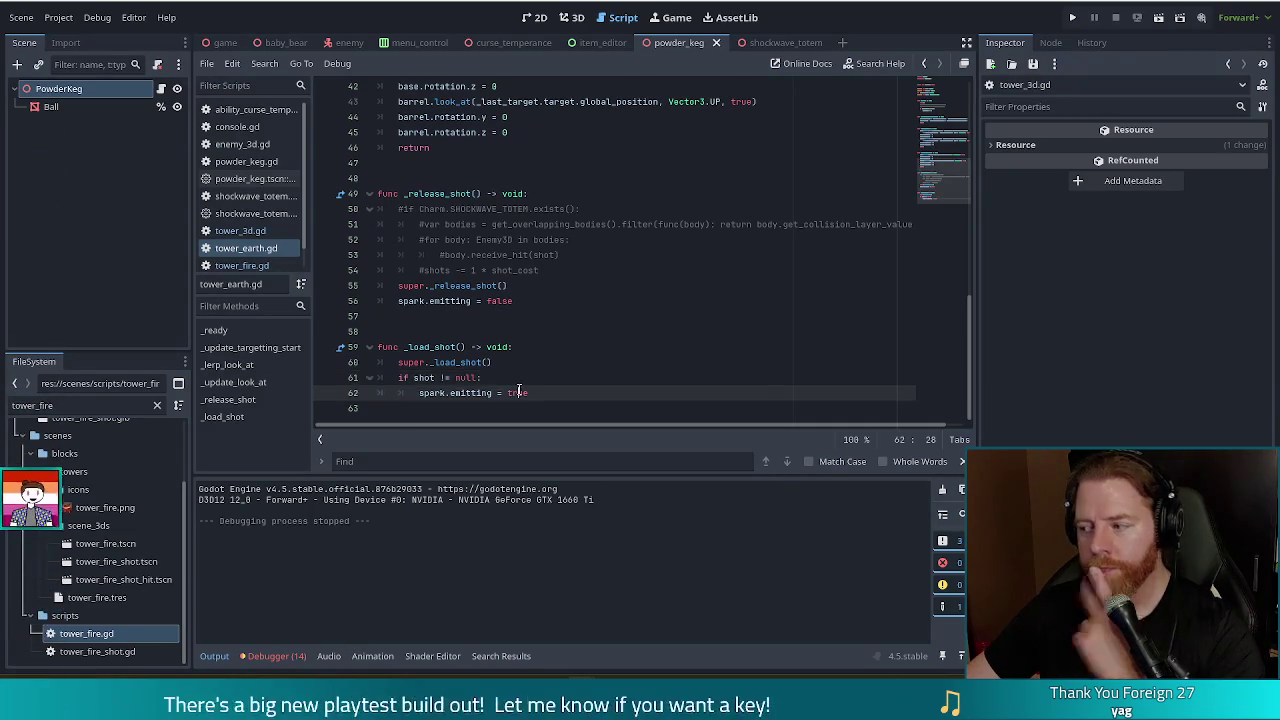
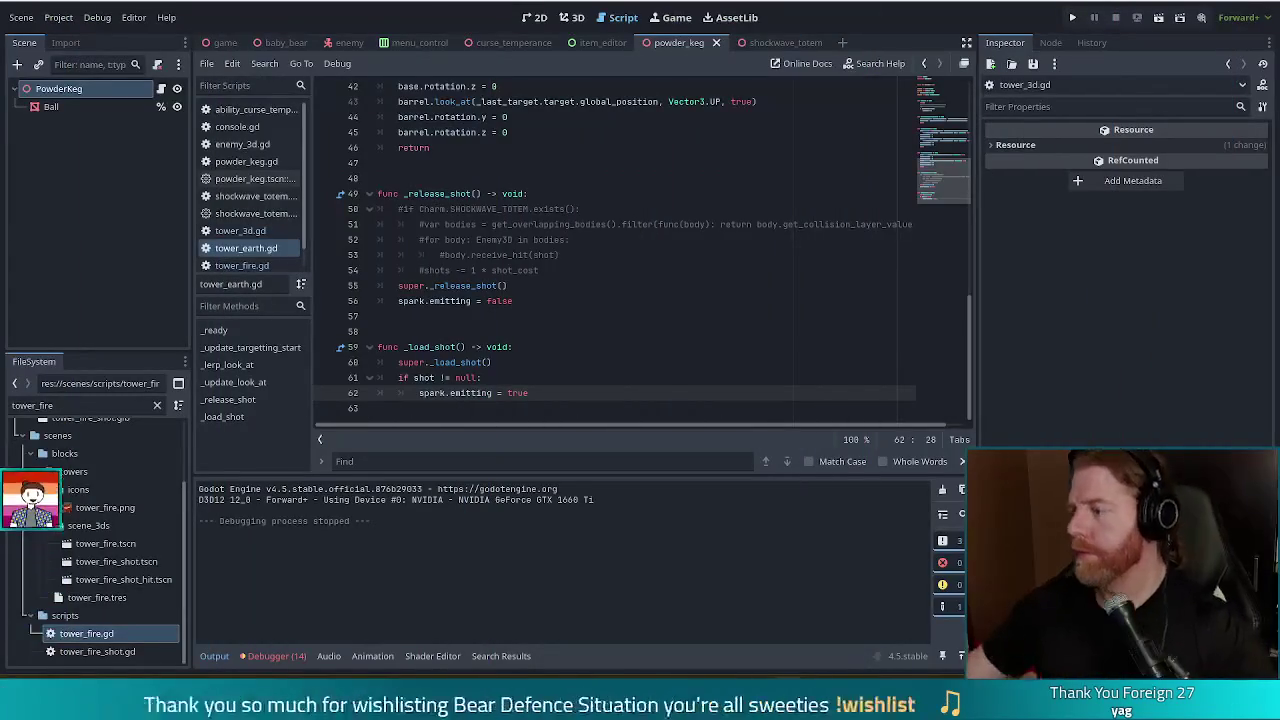
Review powder_keg.gd's _load_shot code, placing the caret after spark.emitting = false
click(540, 347)
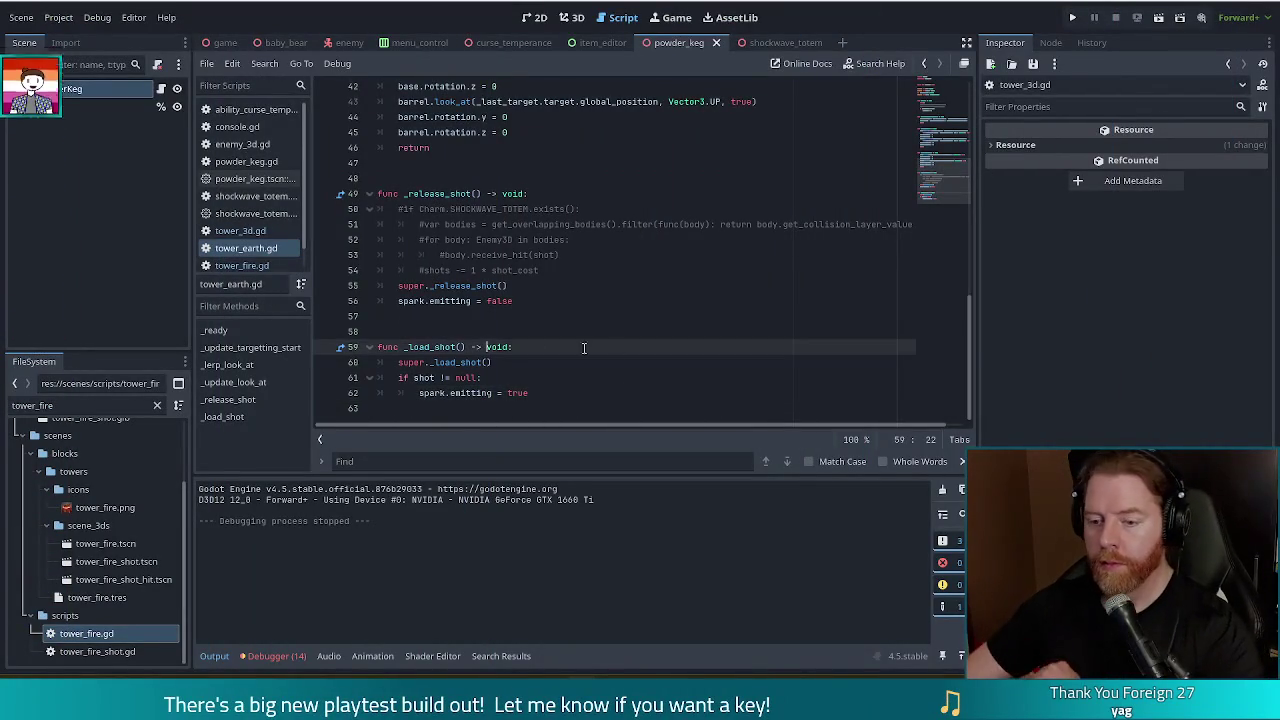
click(578, 299)
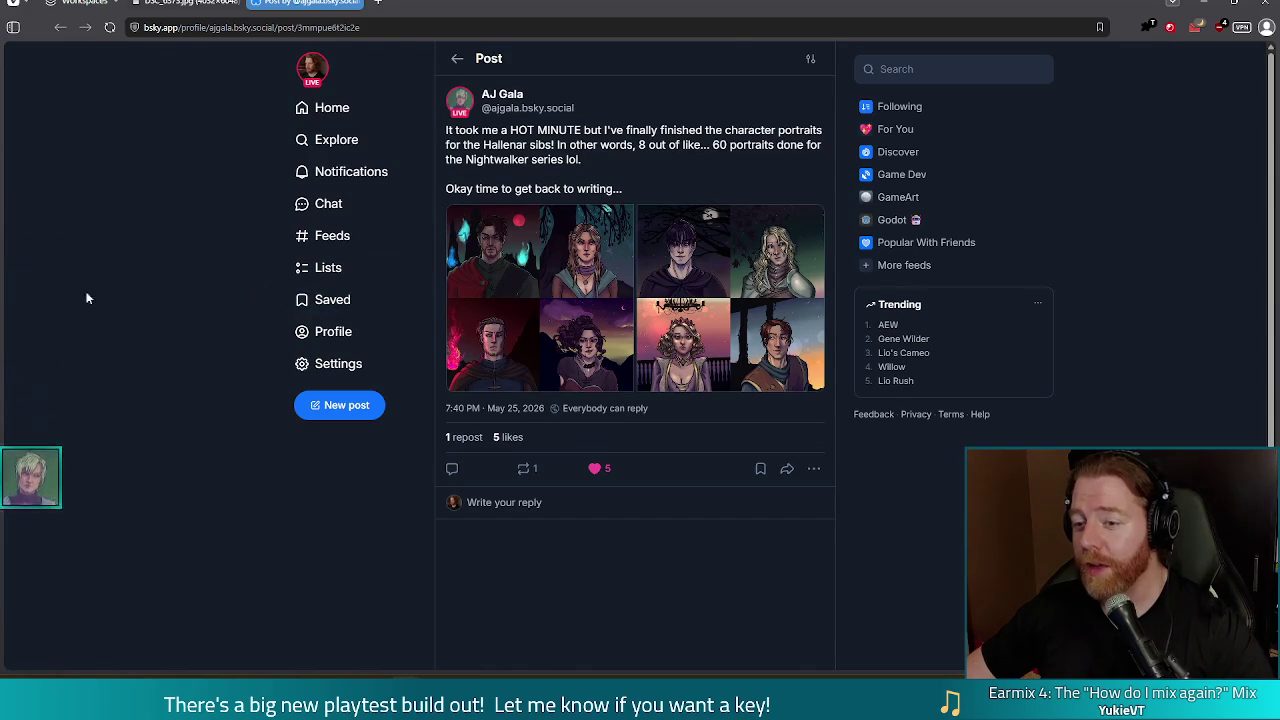
View the post's portrait grid full-size and advance to the next set of portraits
click(512, 298)
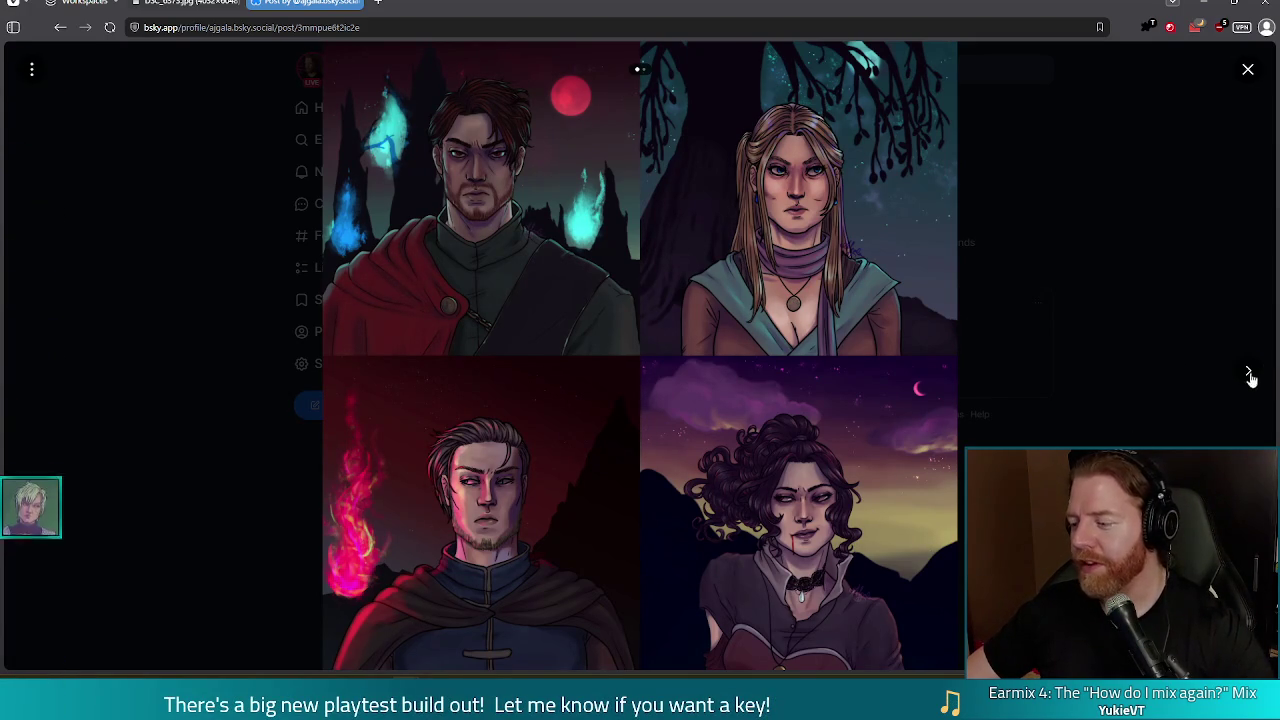
click(1252, 373)
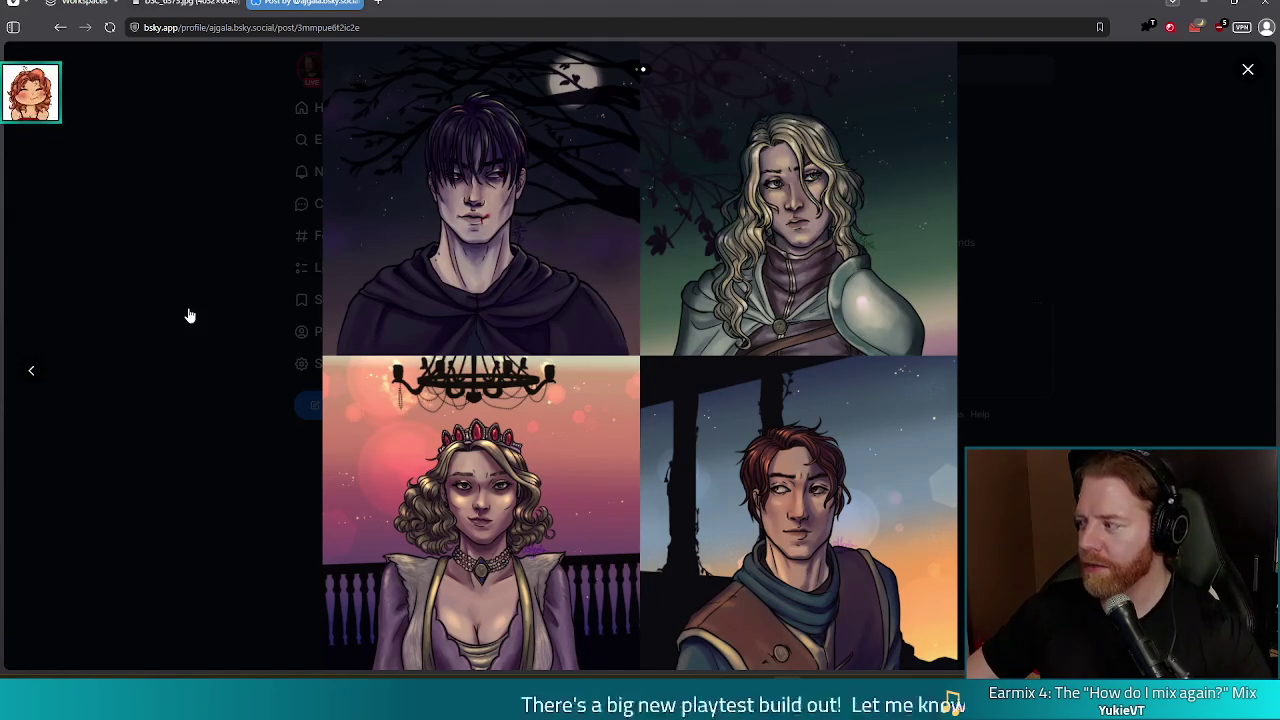
Close the image viewer, repost the portrait post, then return to Godot and start a debug run
click(220, 277)
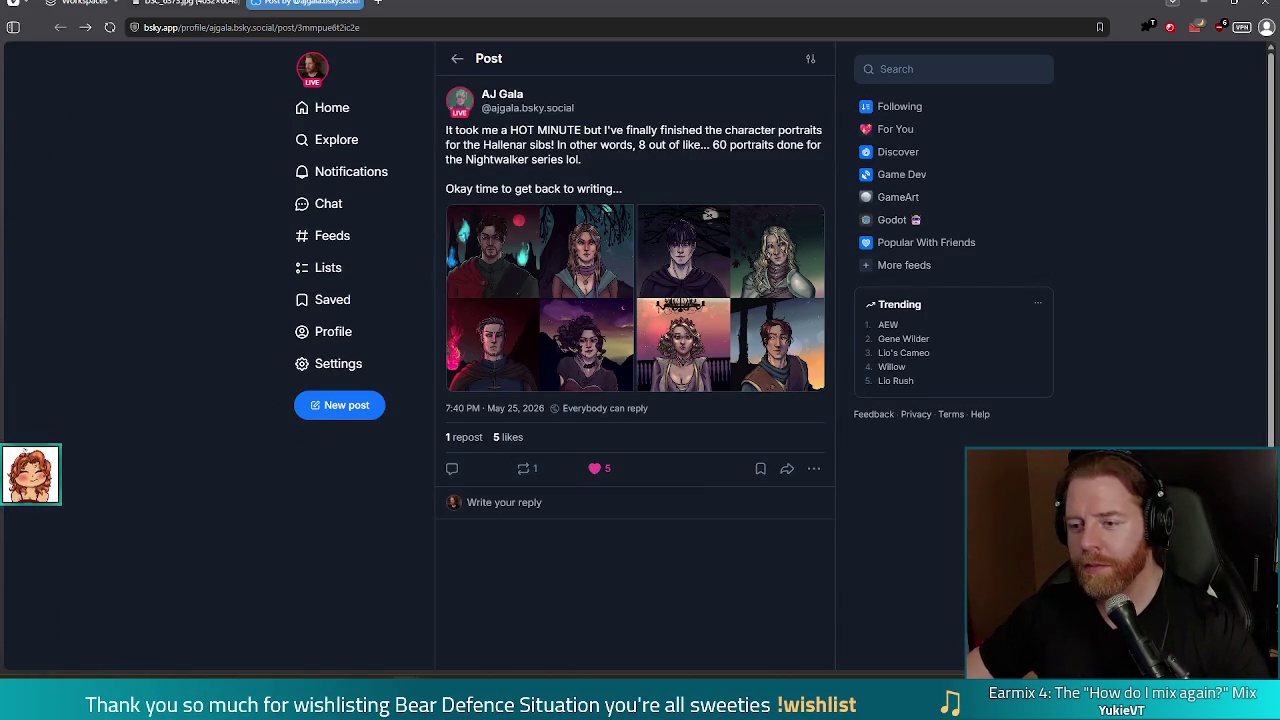
click(523, 468)
click(499, 509)
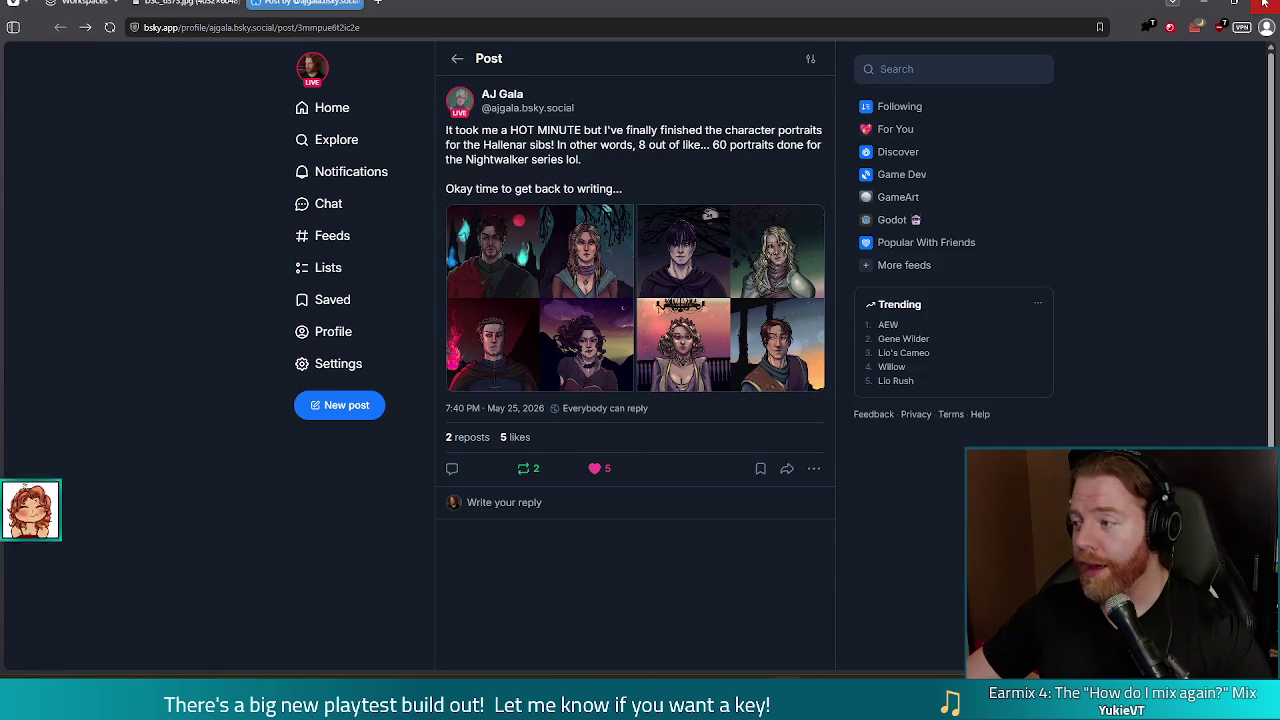
click(1205, 6)
click(1075, 18)
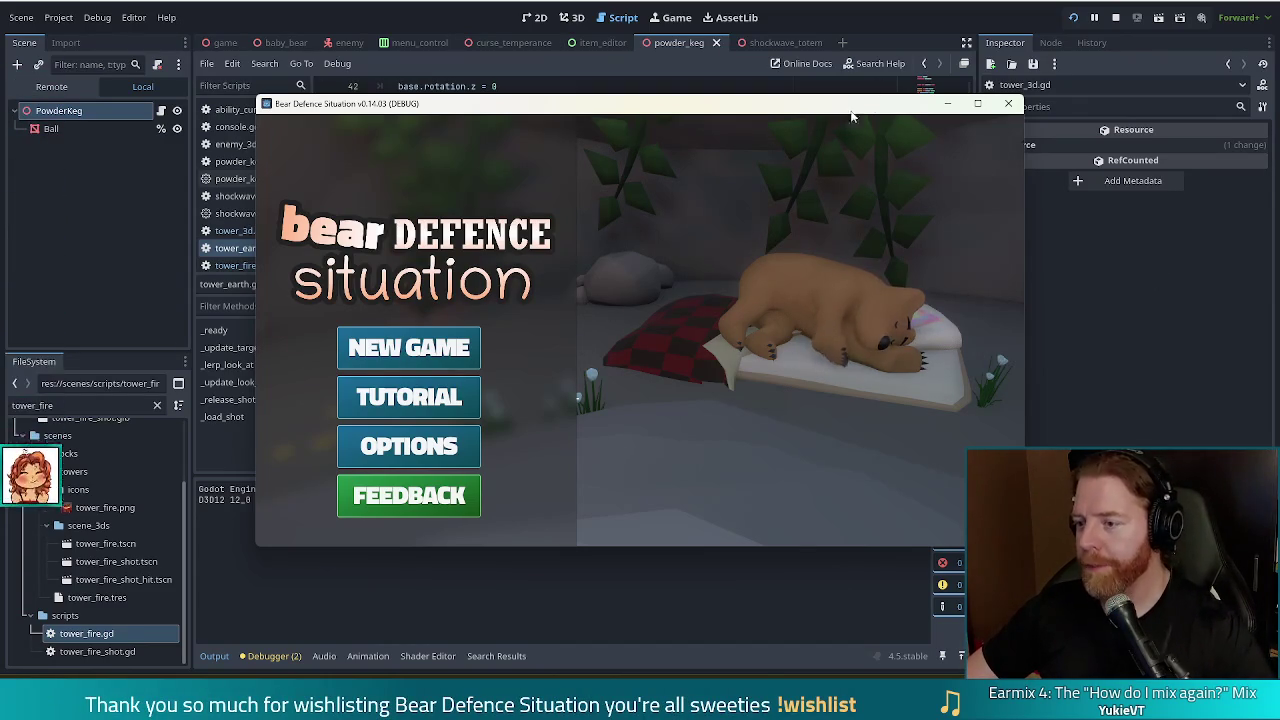
Start a new game at Level 1, browse the bear's shop wares, then close the shop
drag(827, 106, 754, 90)
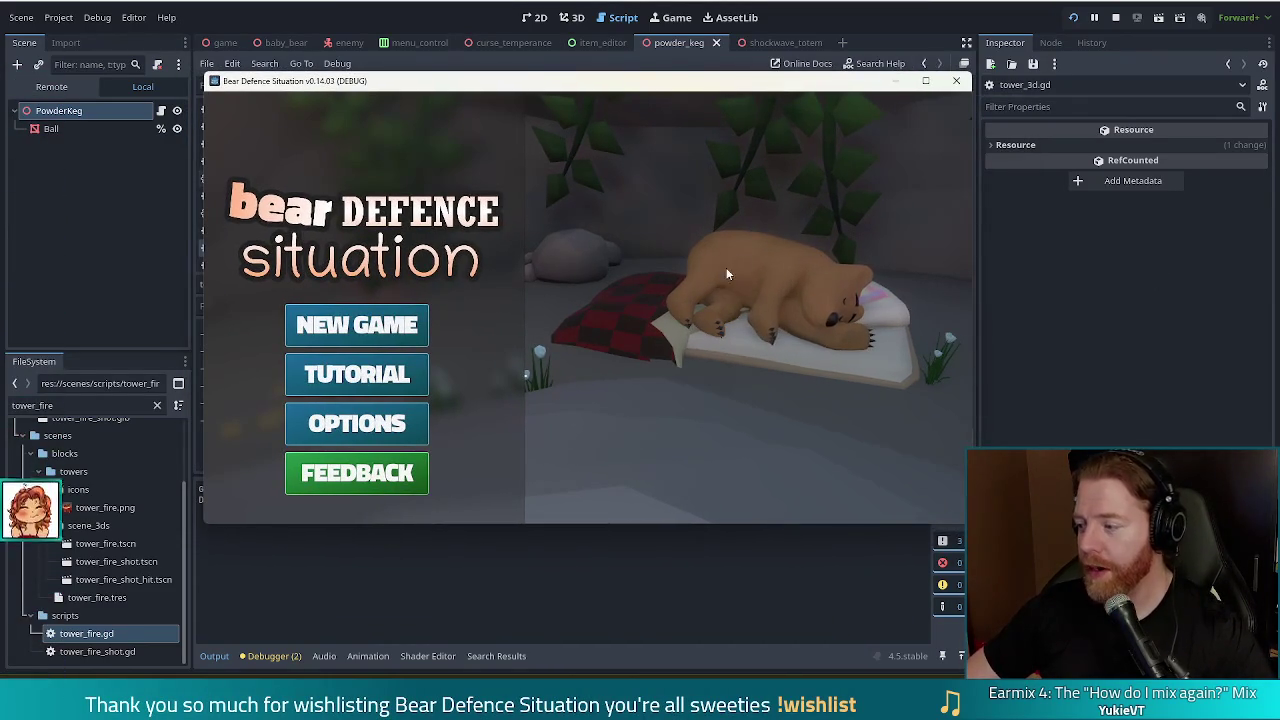
click(357, 325)
click(612, 185)
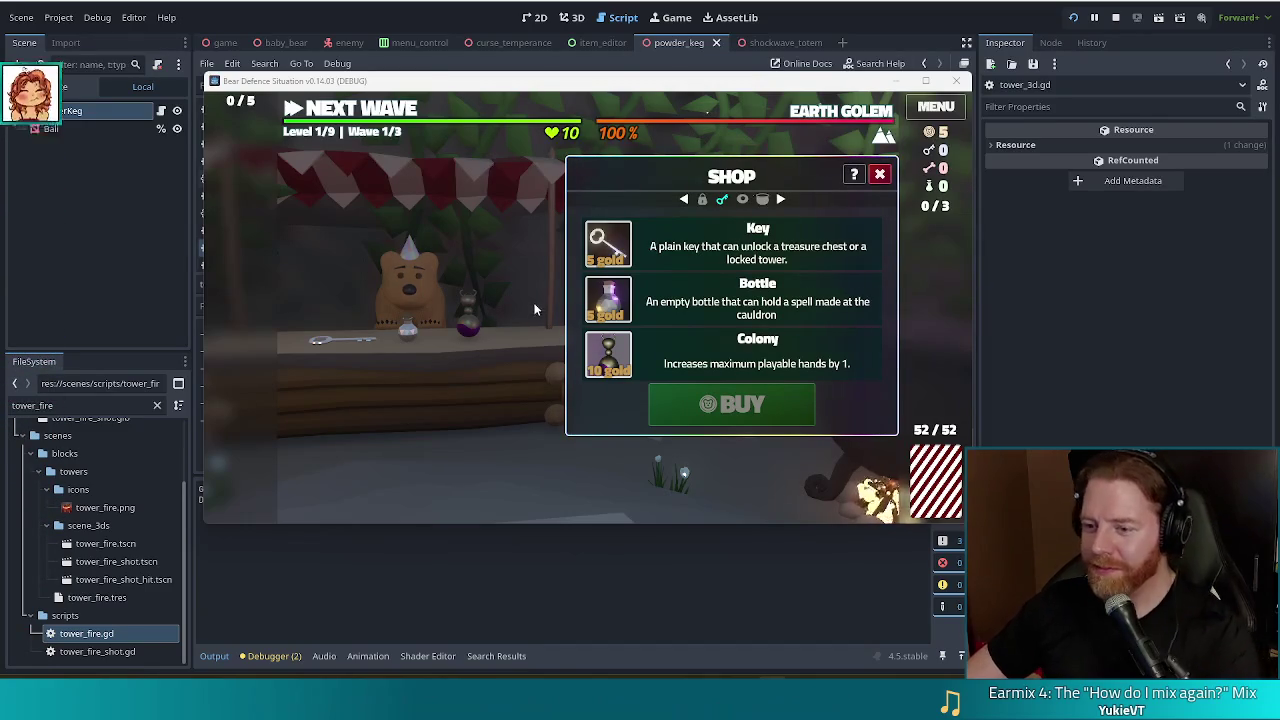
click(880, 175)
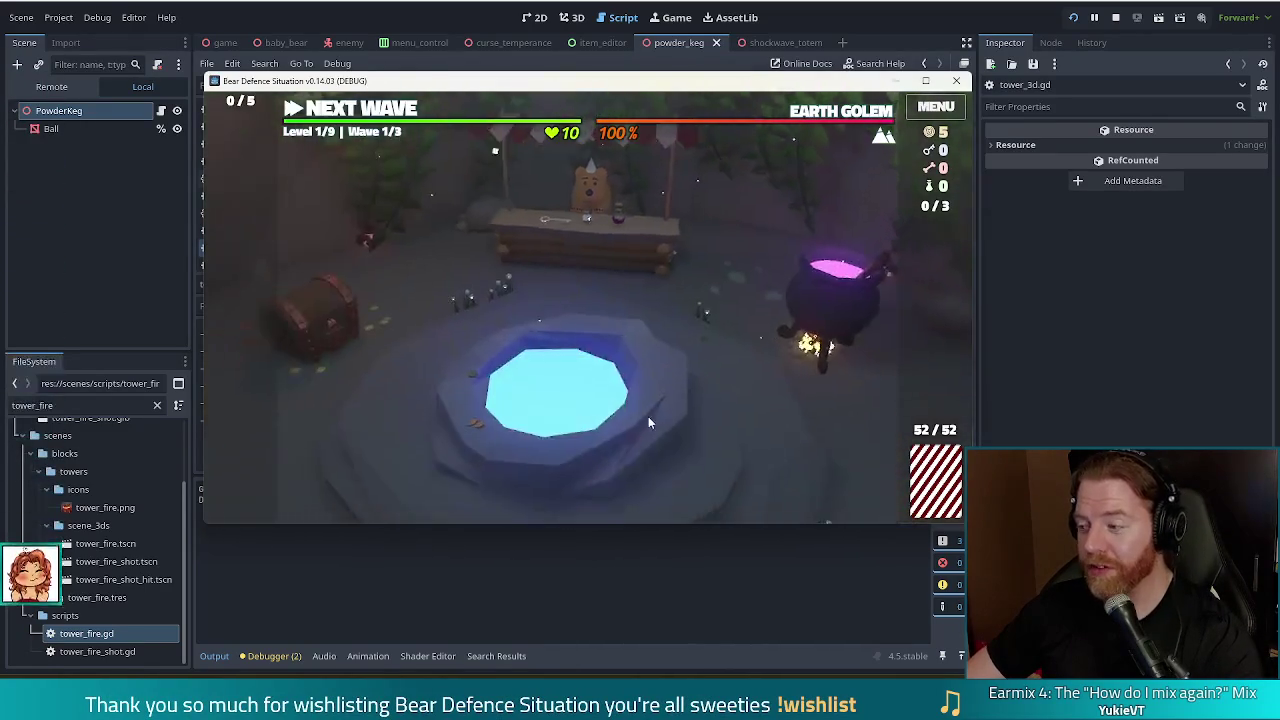
Throw gold into the Wishing Well and take the Training Wheels wish
click(648, 422)
click(705, 372)
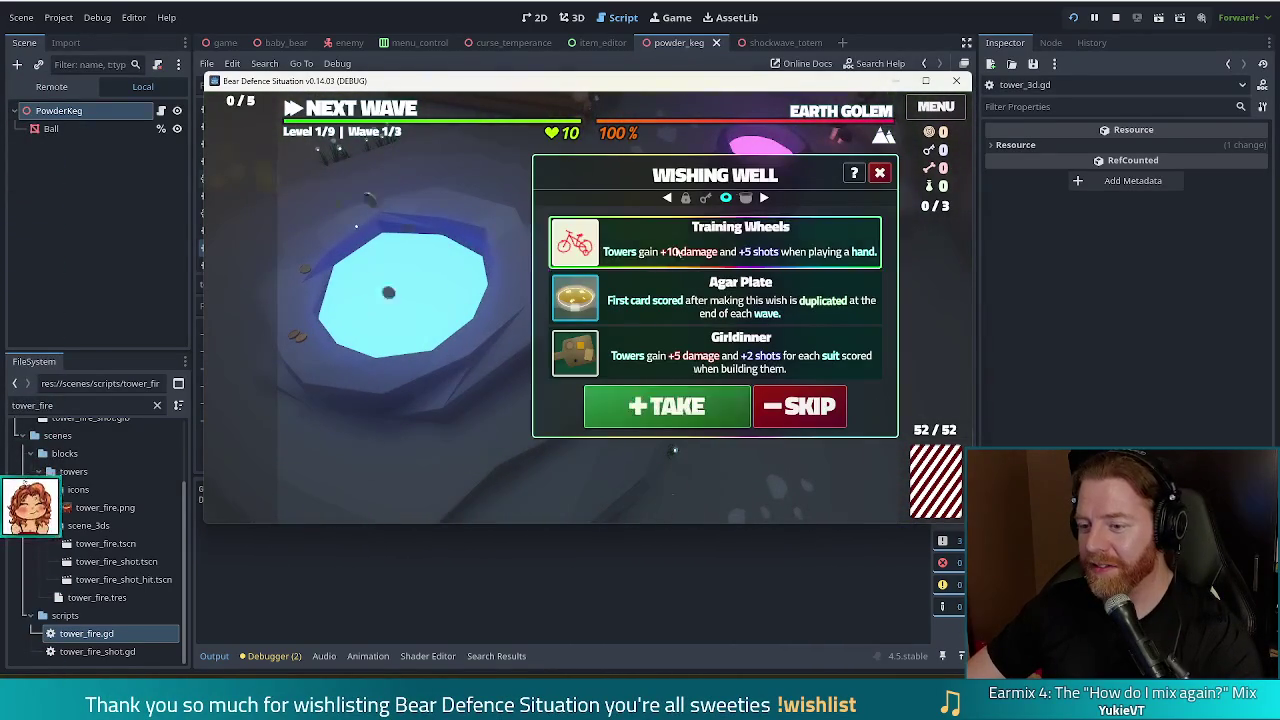
click(703, 408)
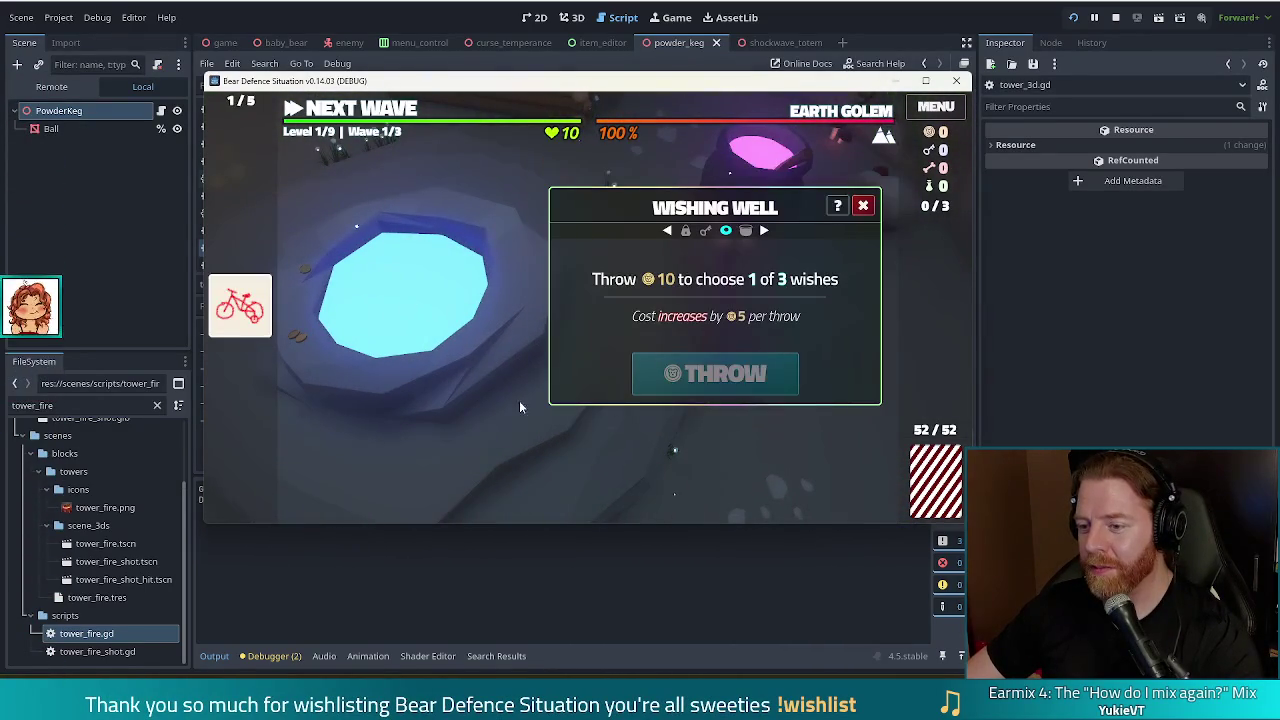
click(880, 173)
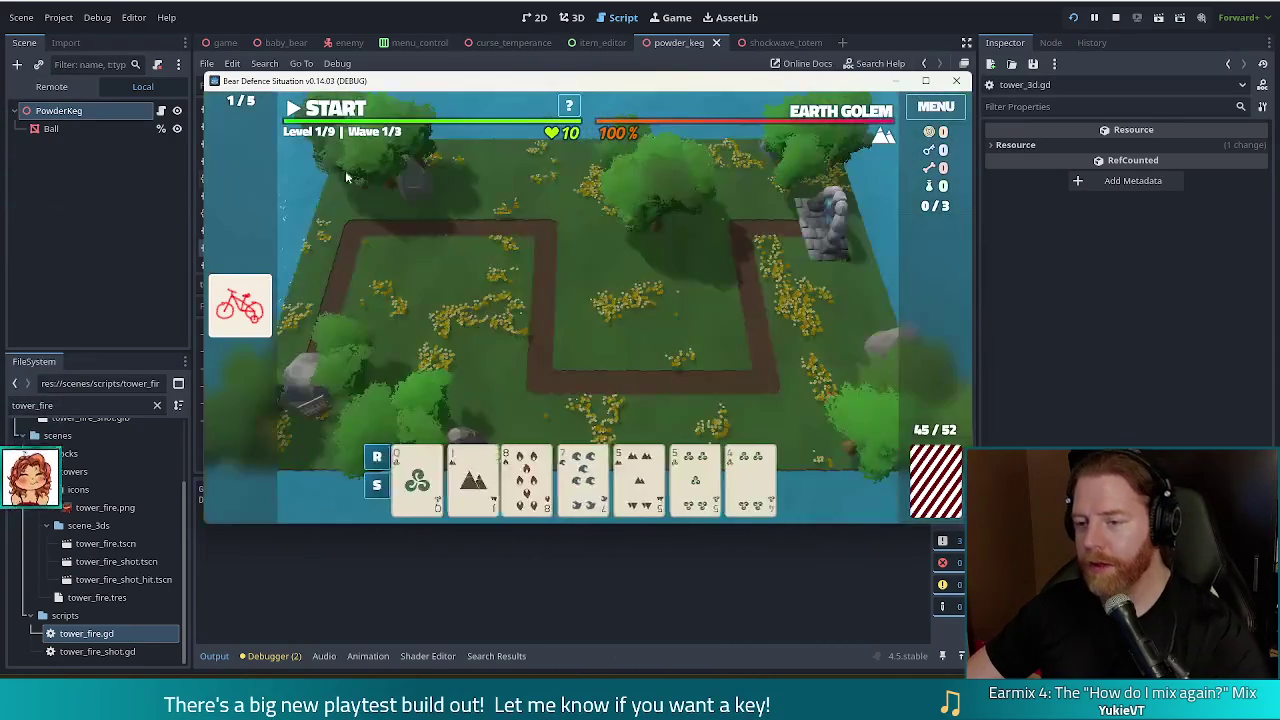
Add the Powder Keg wish through the game console with add_wish powder_keg
key(grave)
text(adds)
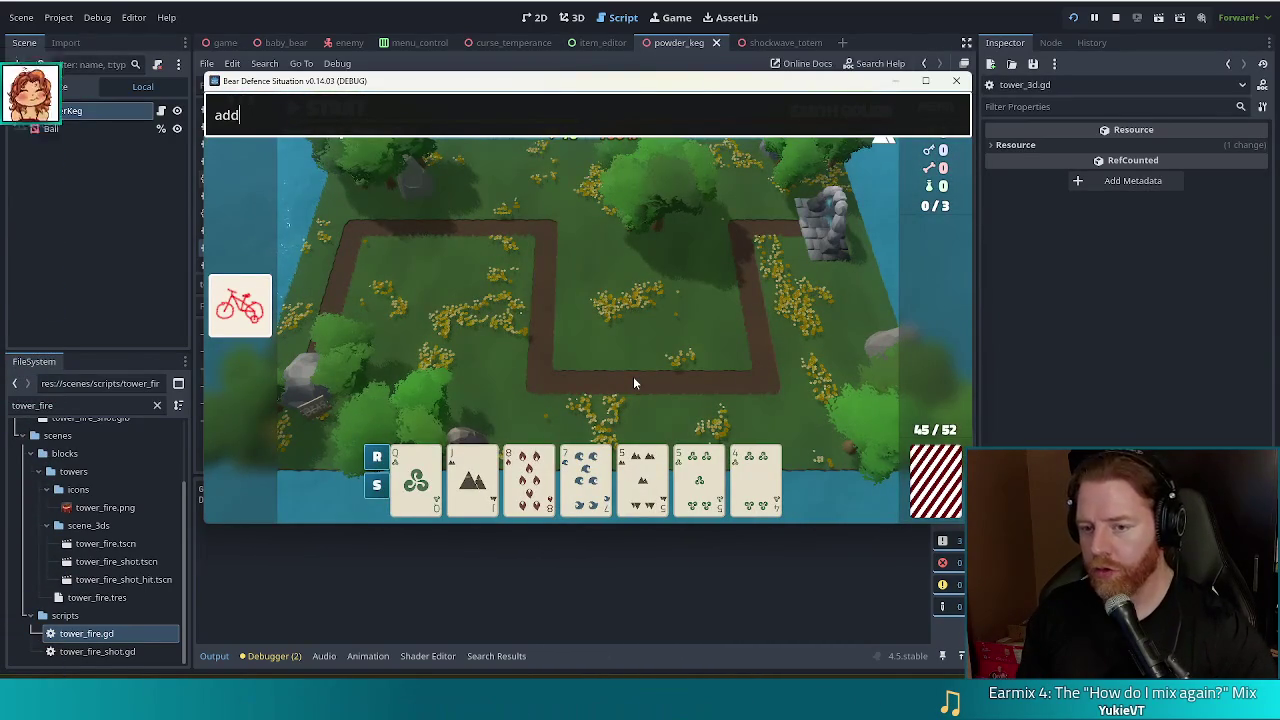
text(_wish )
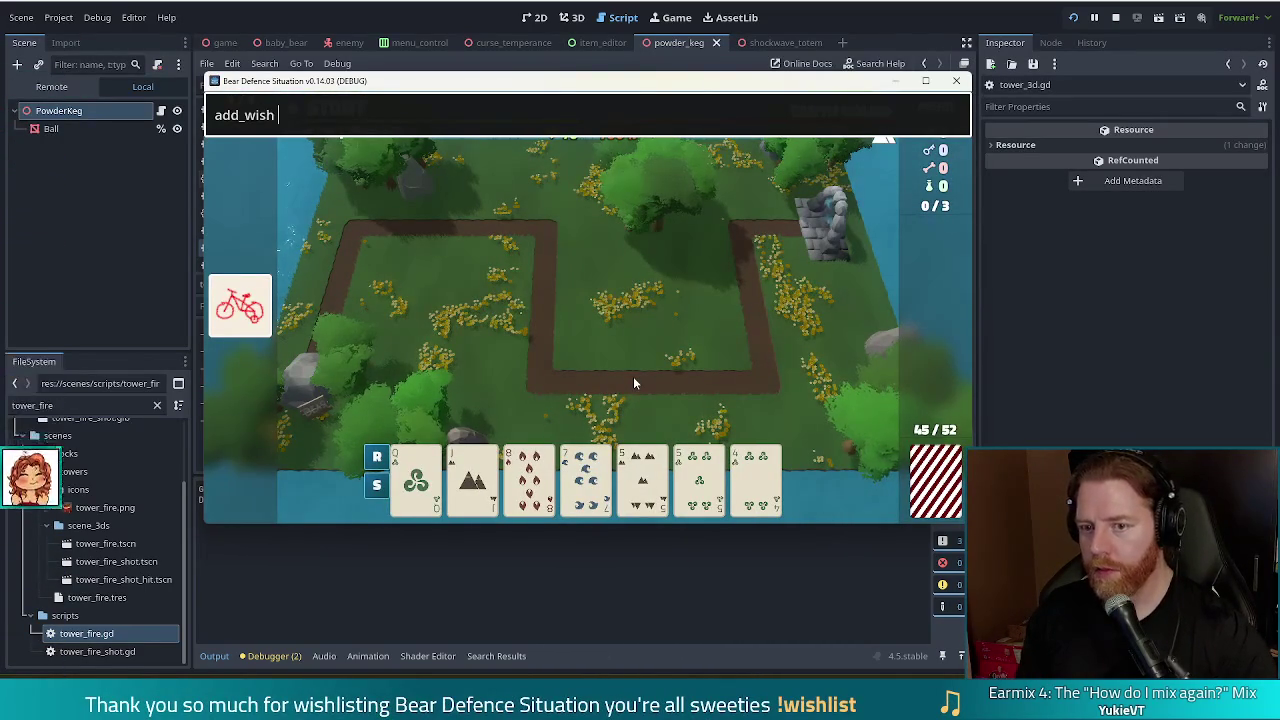
text(wder_keg)
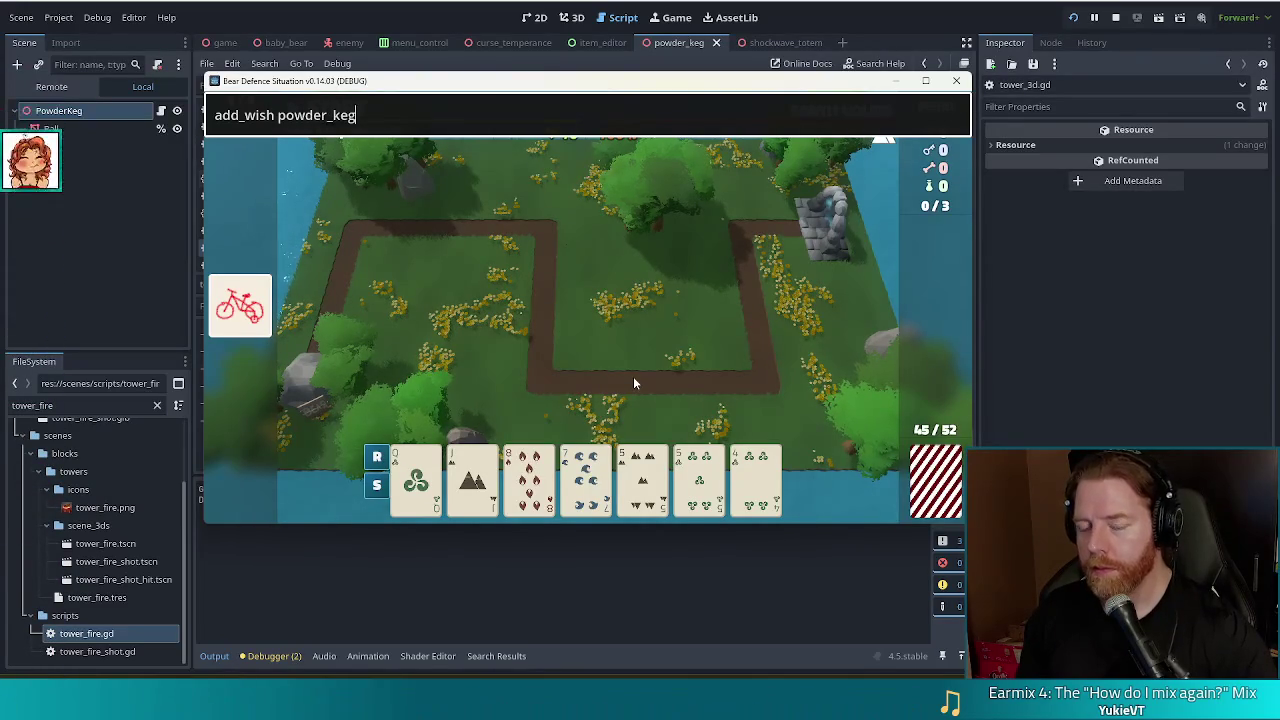
key(Return)
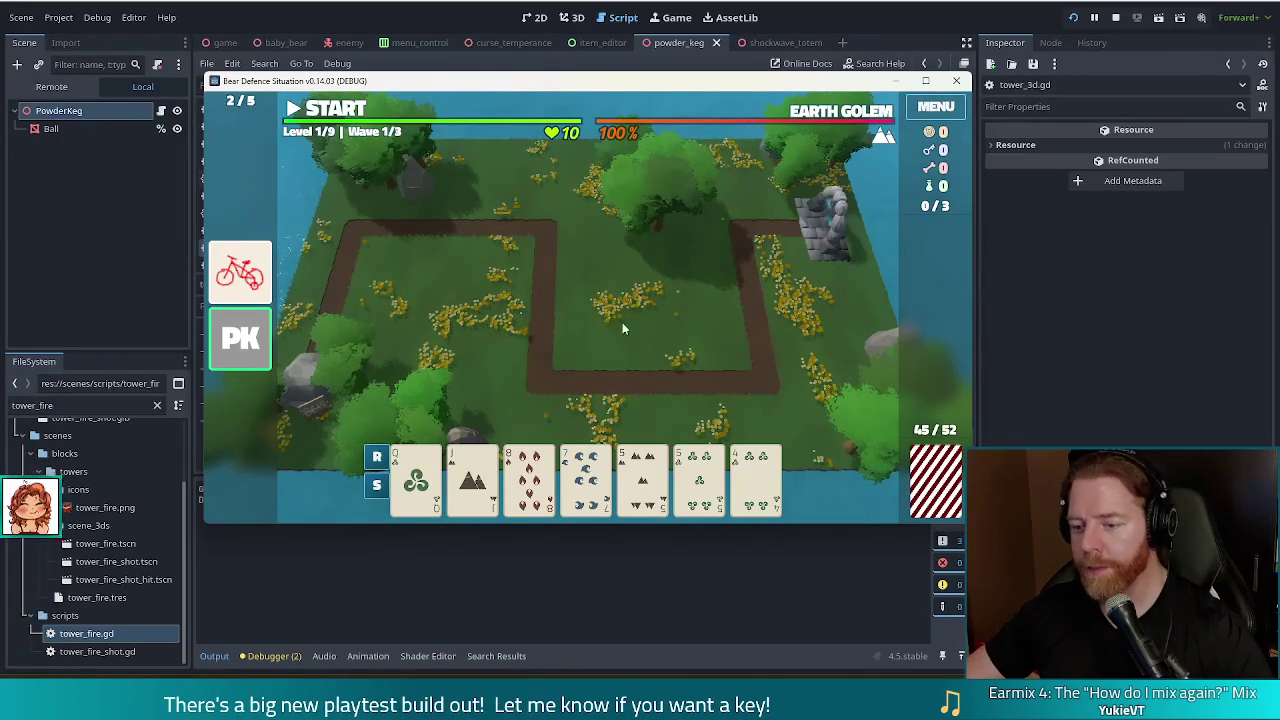
Discard and redraw cards until the hand holds a pair of Aces and a pair of Queens
click(555, 495)
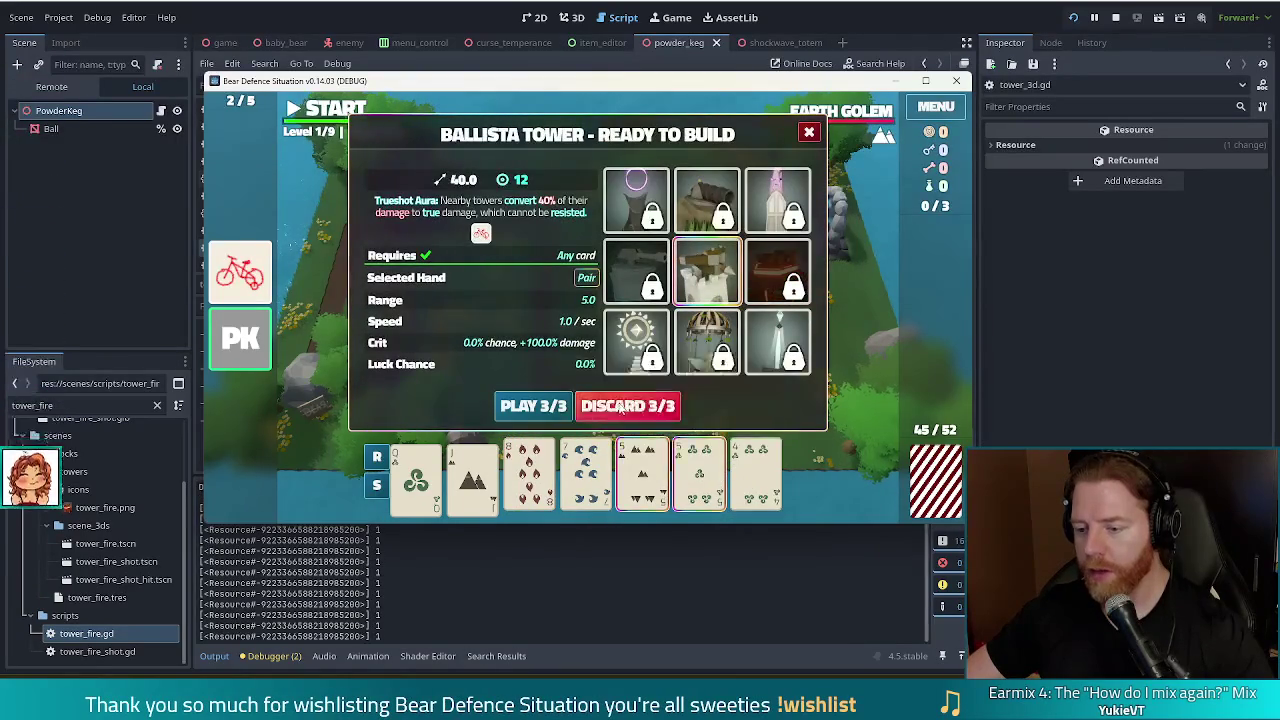
key(Return)
click(658, 474)
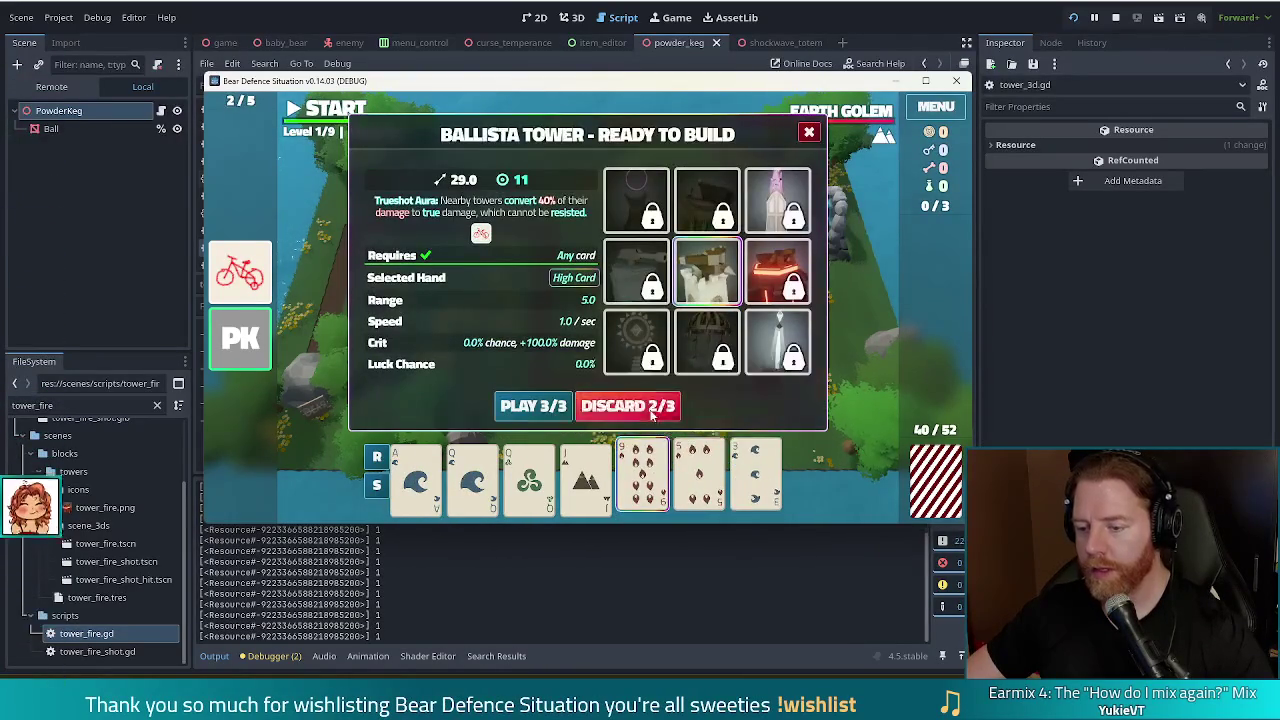
click(654, 400)
click(645, 477)
click(642, 408)
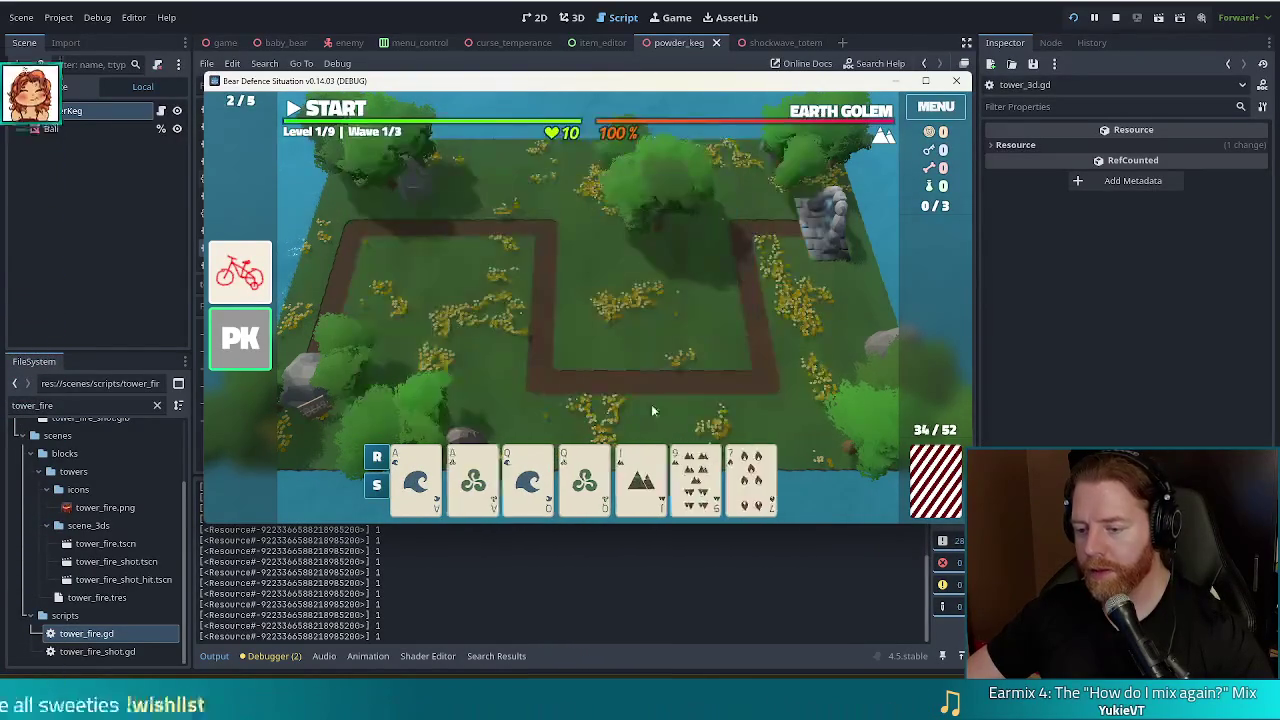
Play Aces-and-Queens two pair to build a Ballista inside the path loop and start the wave
click(488, 492)
click(529, 488)
click(590, 492)
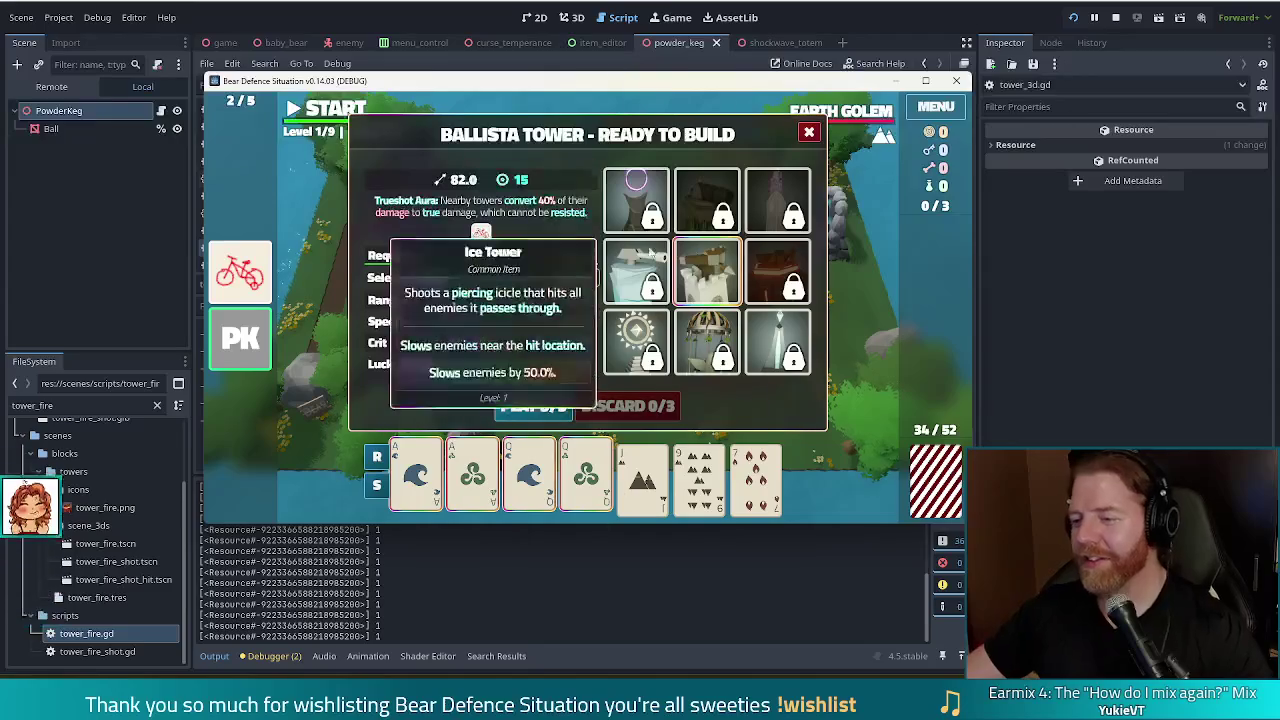
click(540, 406)
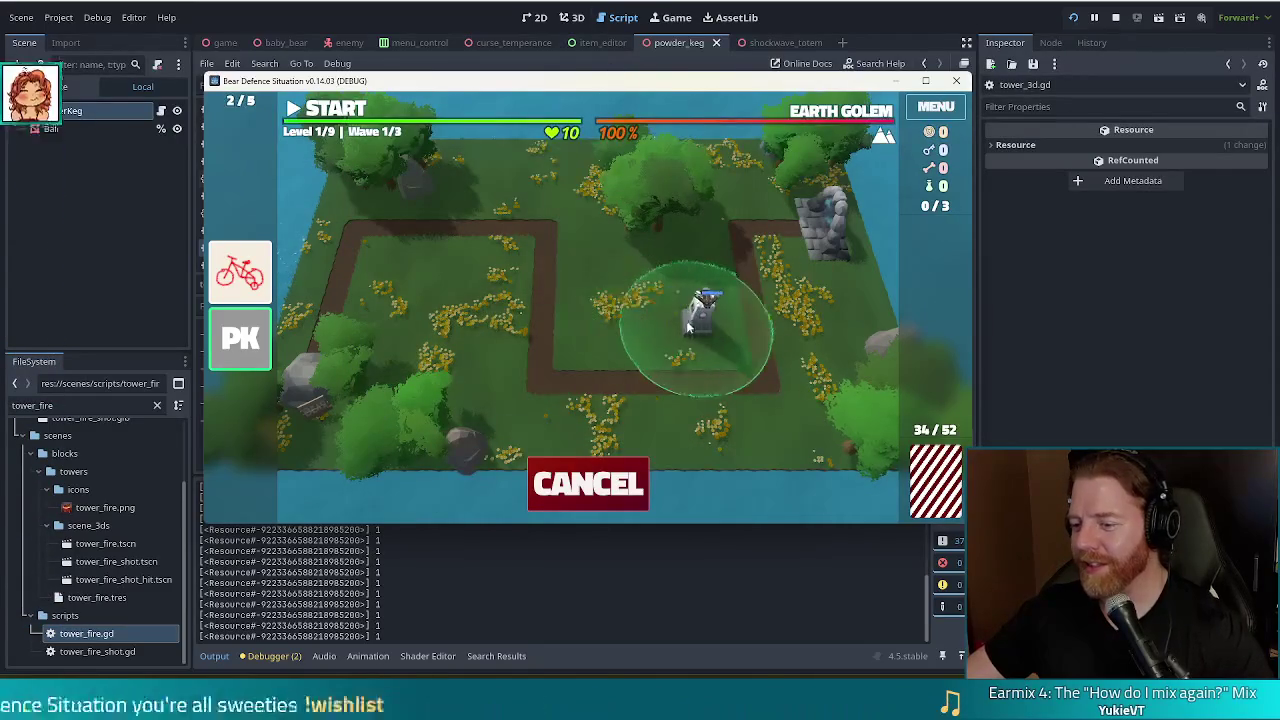
click(604, 323)
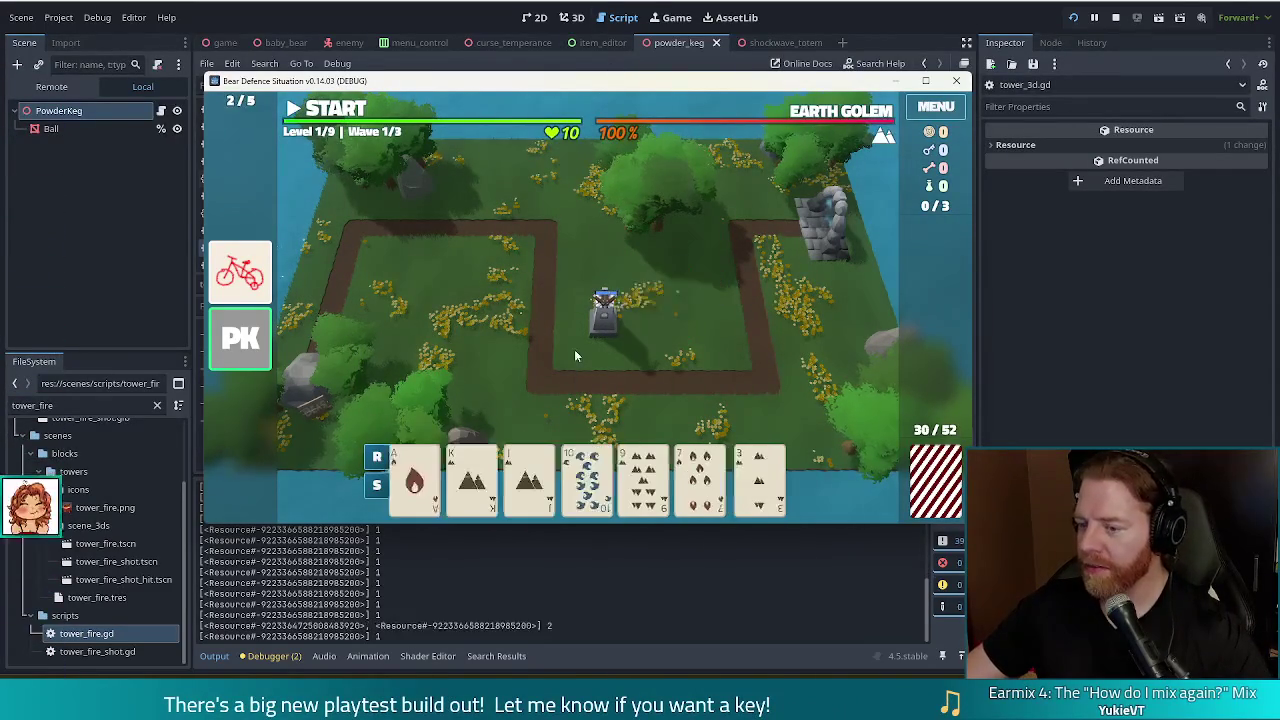
click(338, 110)
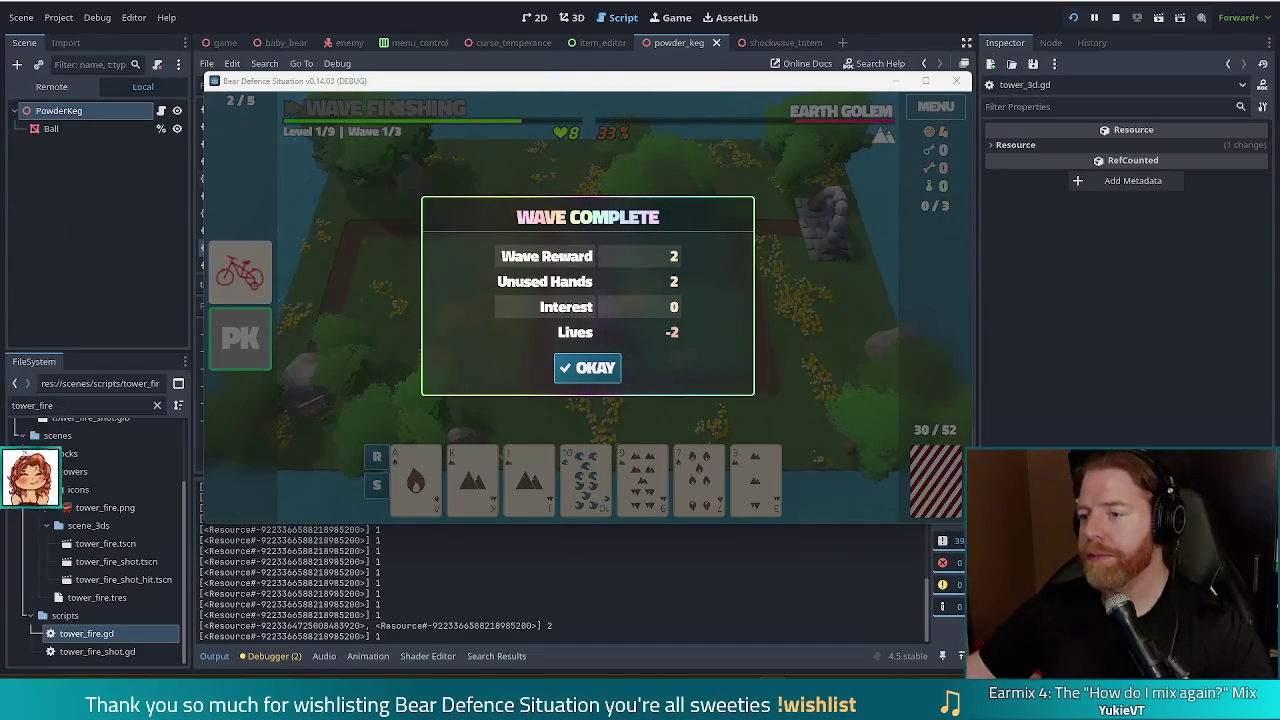
Once the first wave completes, stop the debug run to return to the Godot script editor
click(1115, 18)
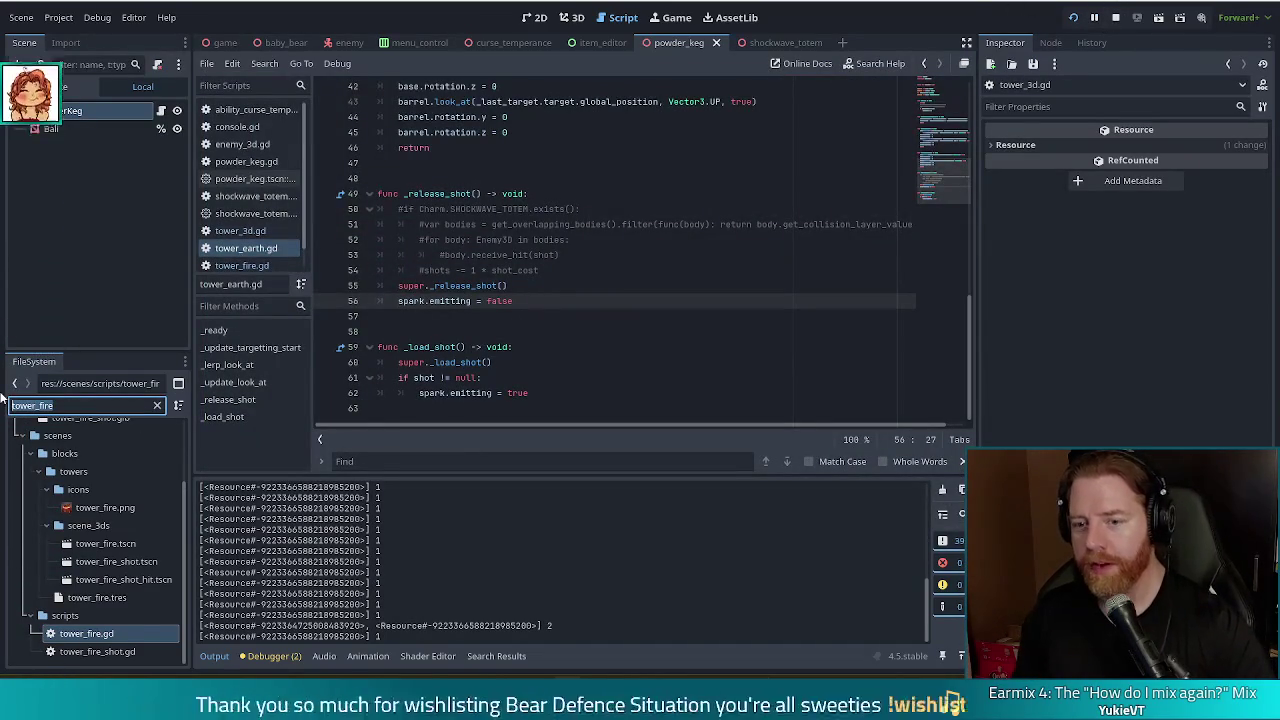
Filter FileSystem for tower_ball and open tower_ballista.gd, placing the caret on line 38
text(tower)
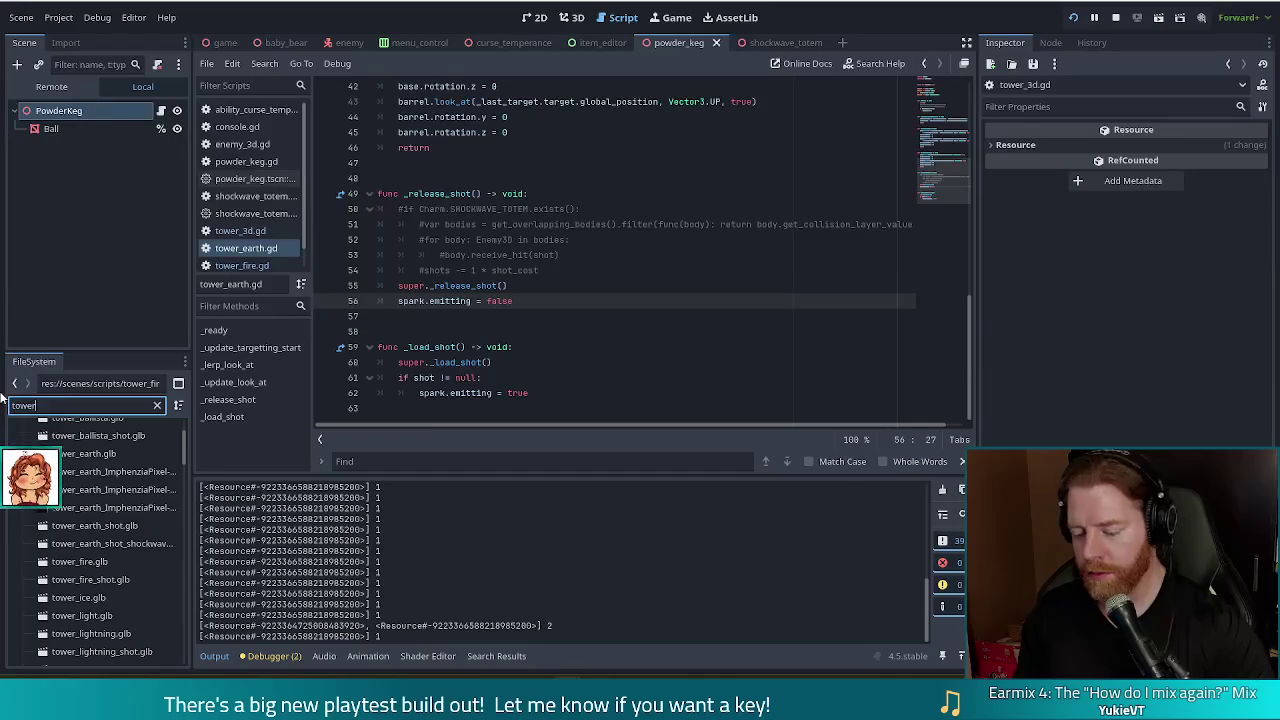
text(_ball)
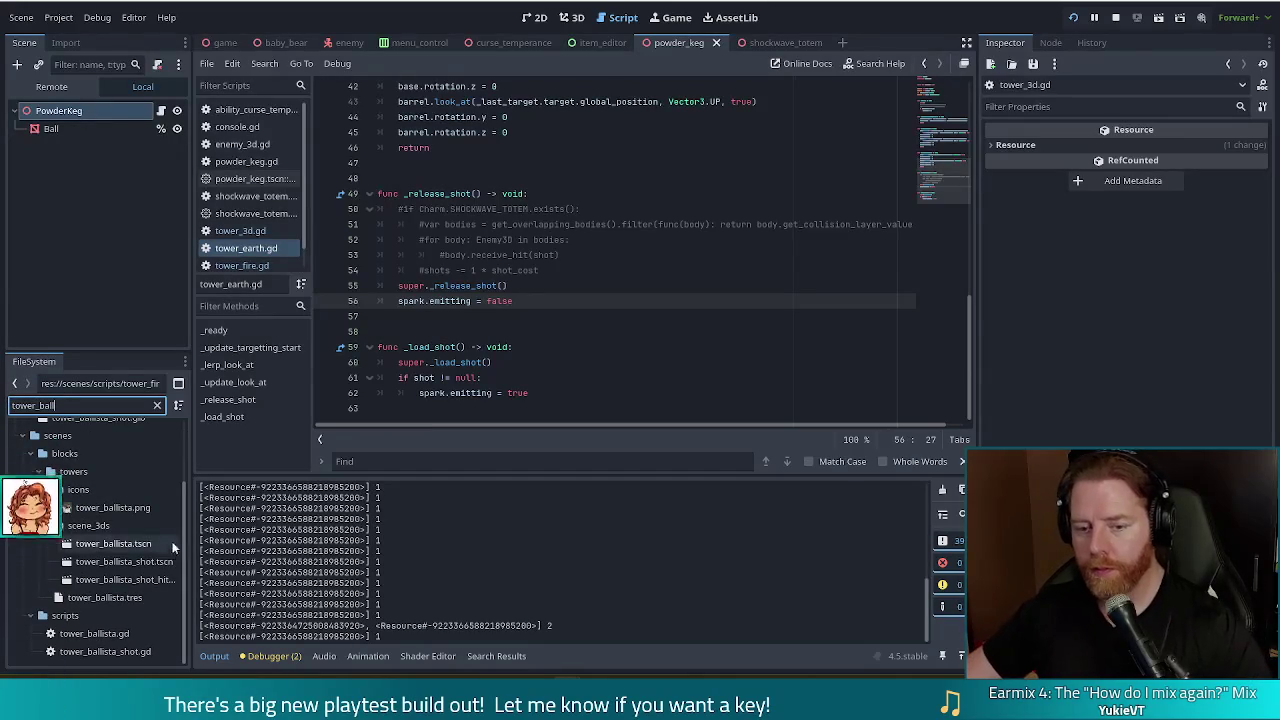
click(94, 634)
double_click(95, 637)
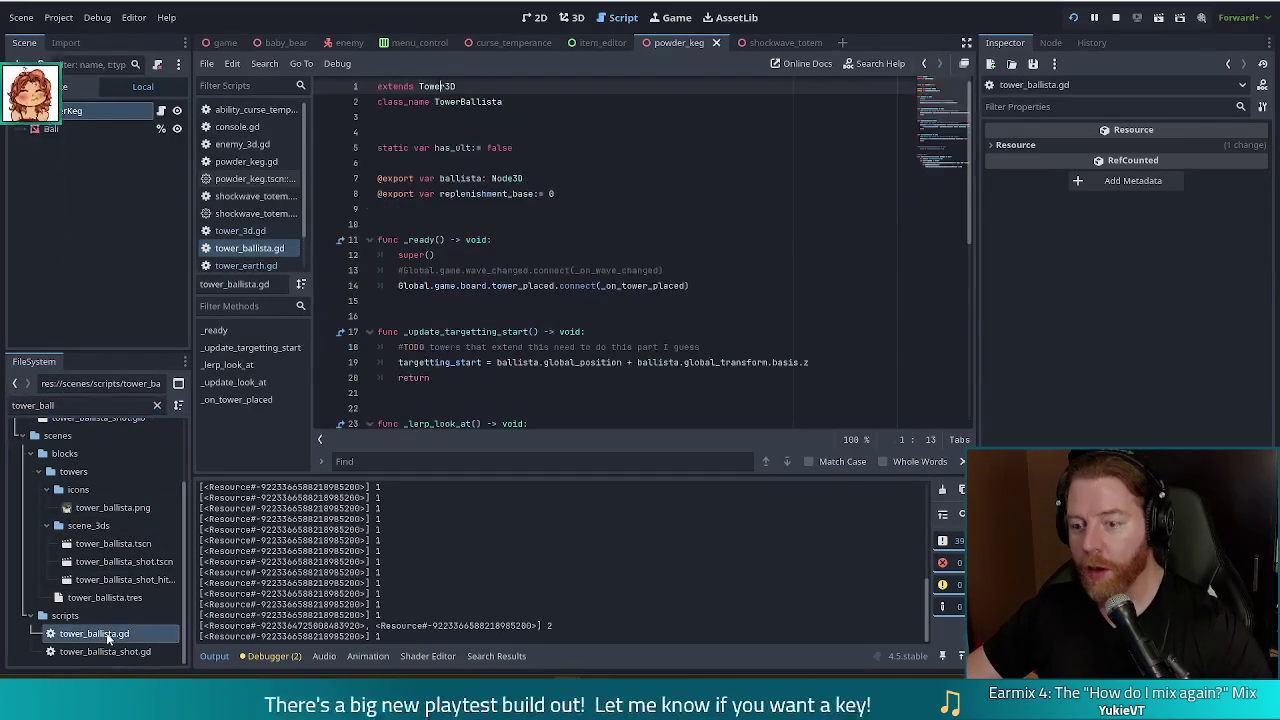
drag(946, 98, 950, 177)
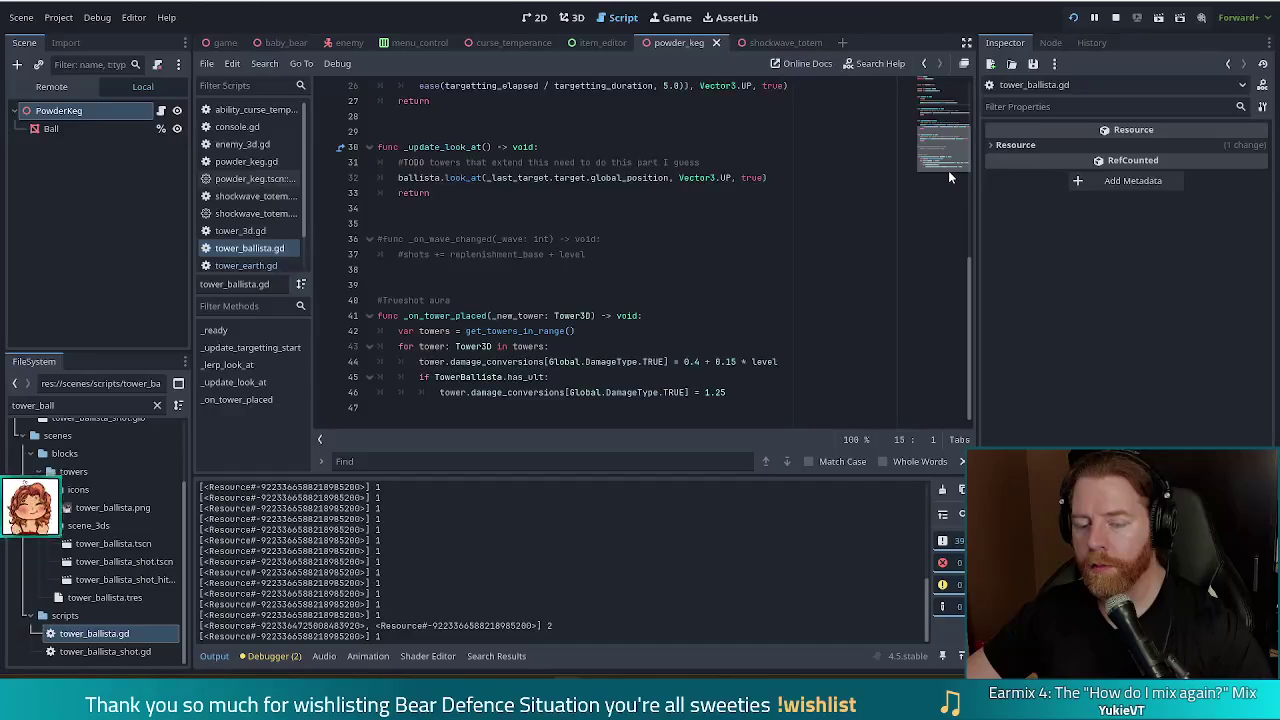
click(622, 270)
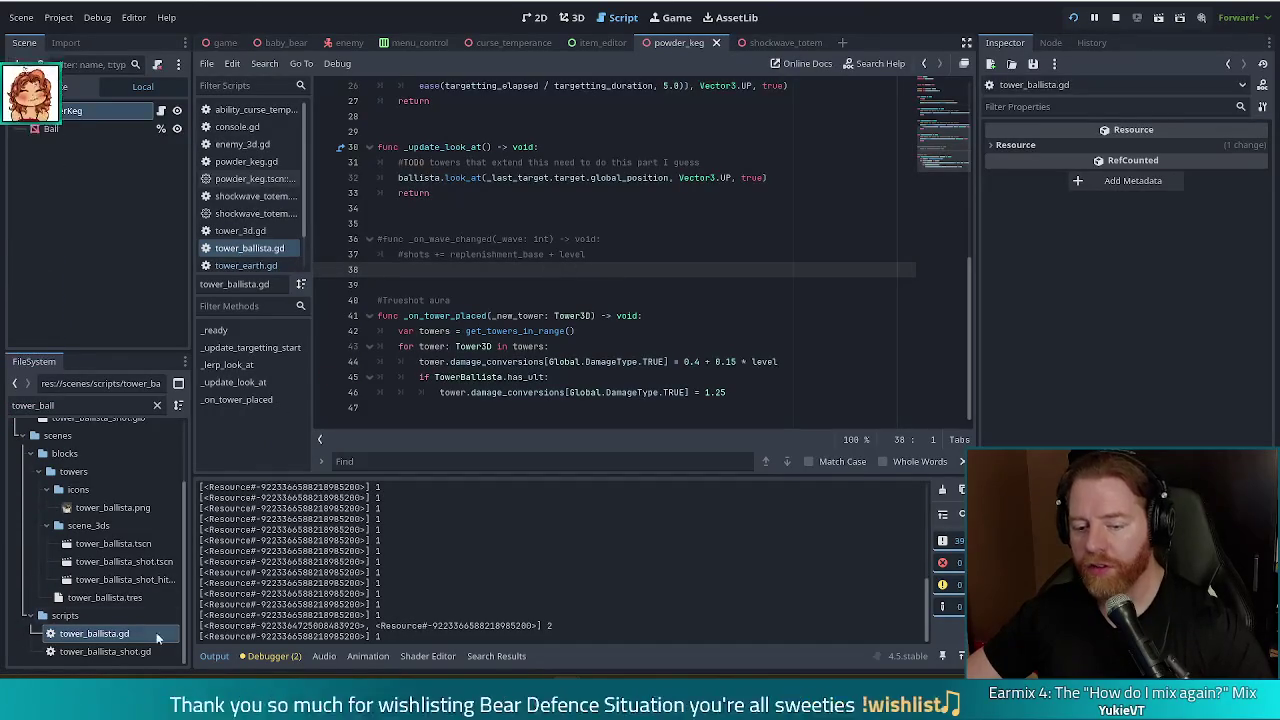
Open tower_ballista_shot.gd and read through its _on_enemy_hit and _on_terrain_hit code, lines 9–19
double_click(105, 651)
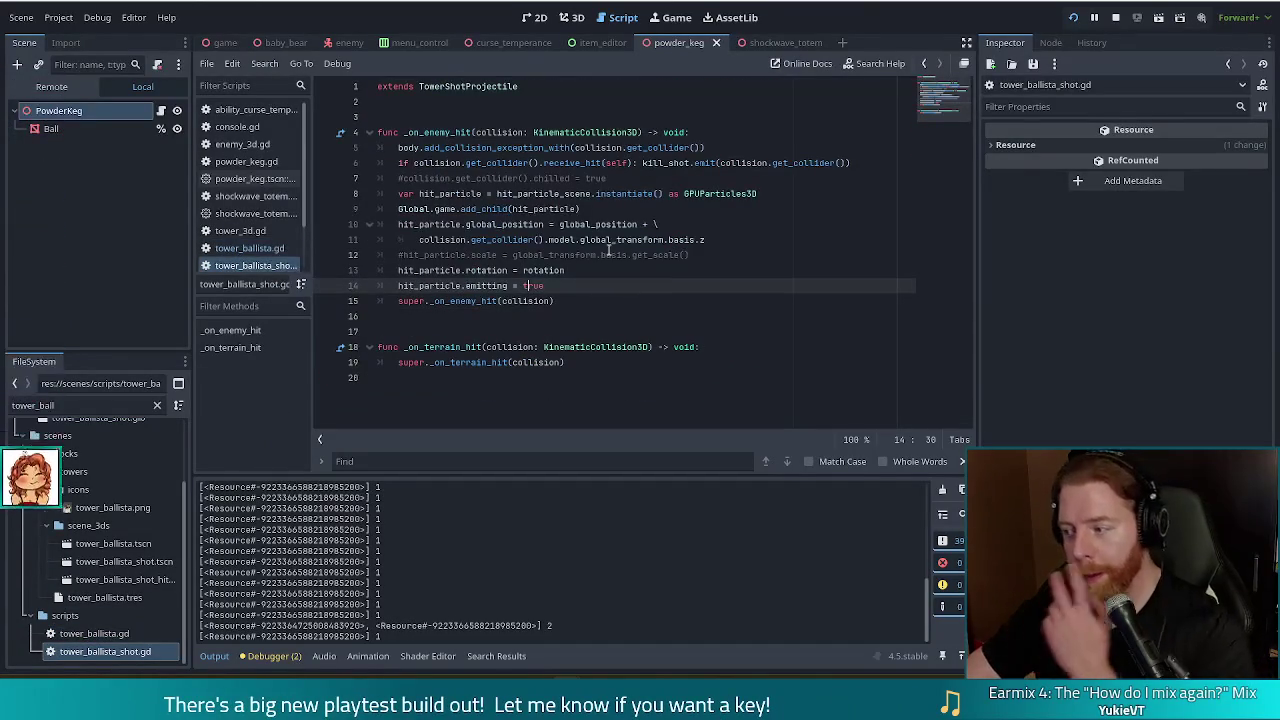
click(455, 208)
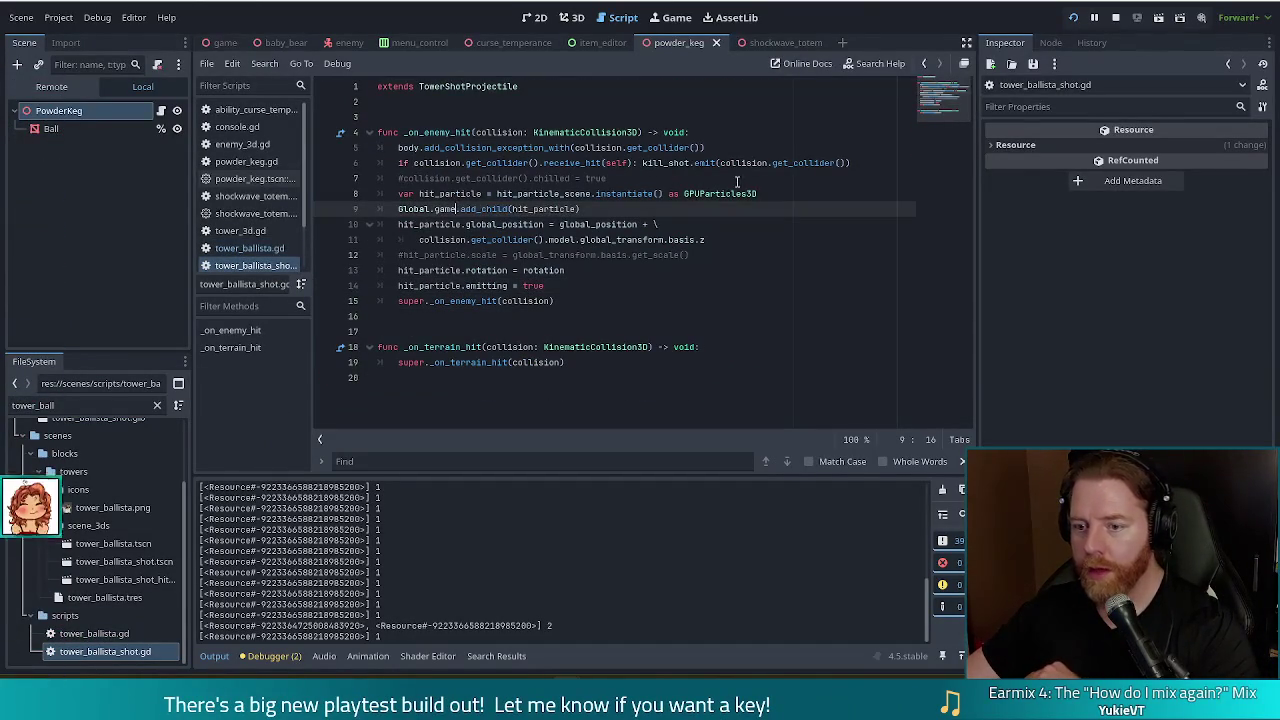
click(613, 362)
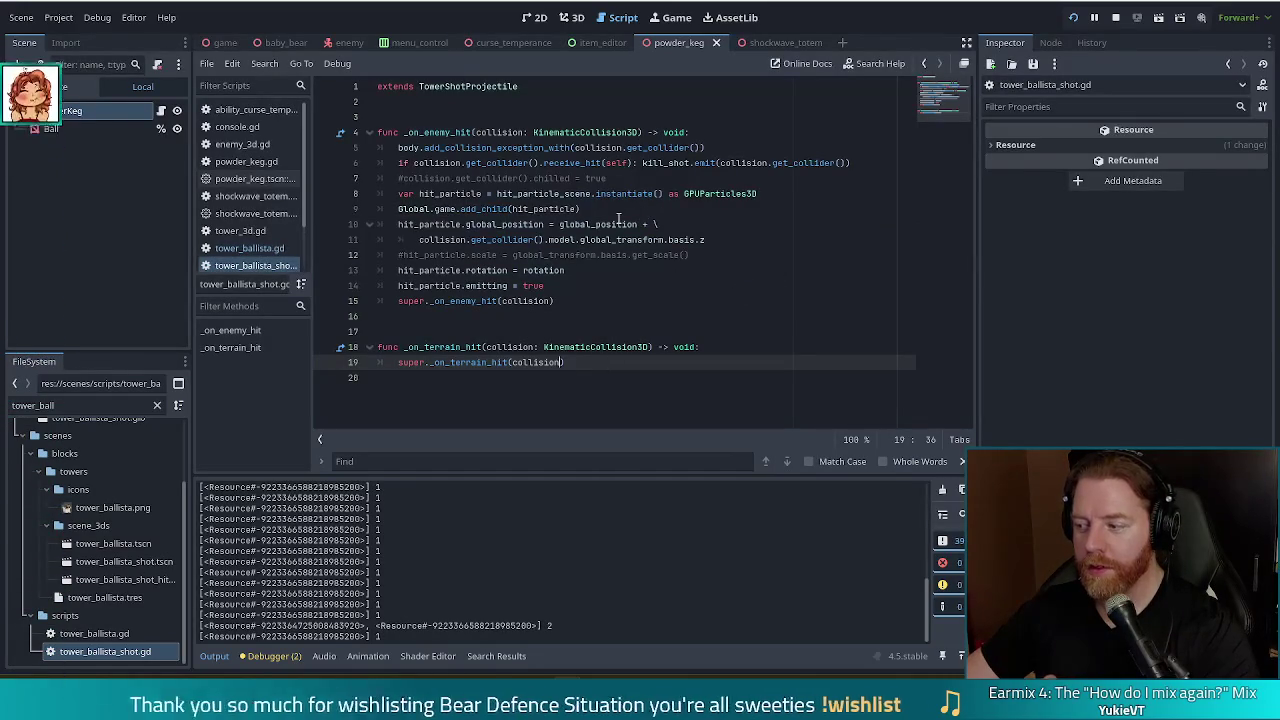
mouse_move(619, 218)
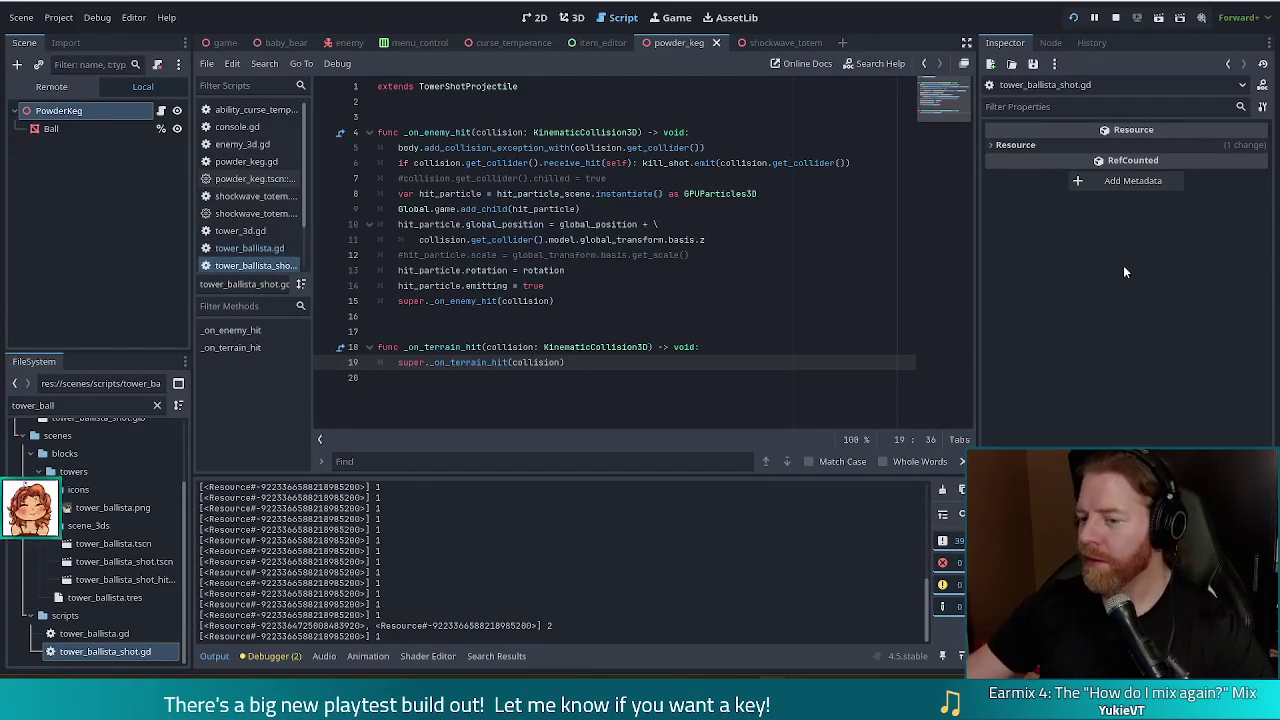
click(634, 348)
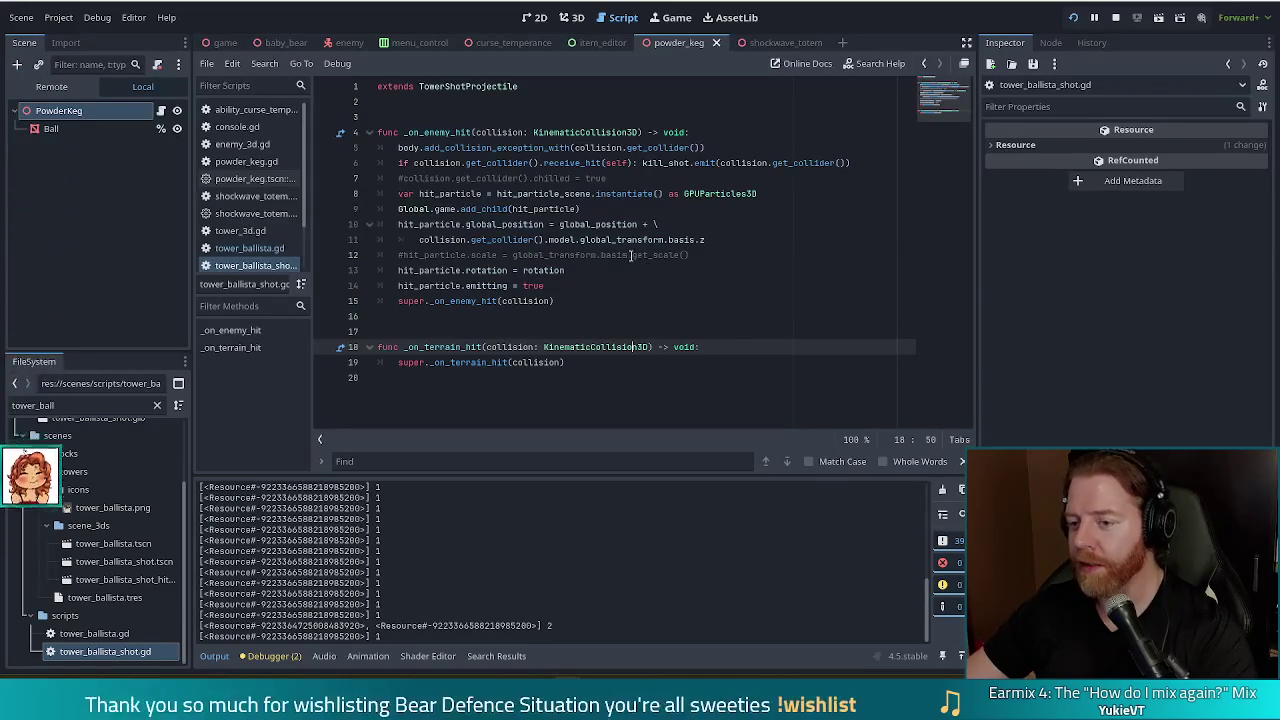
click(680, 212)
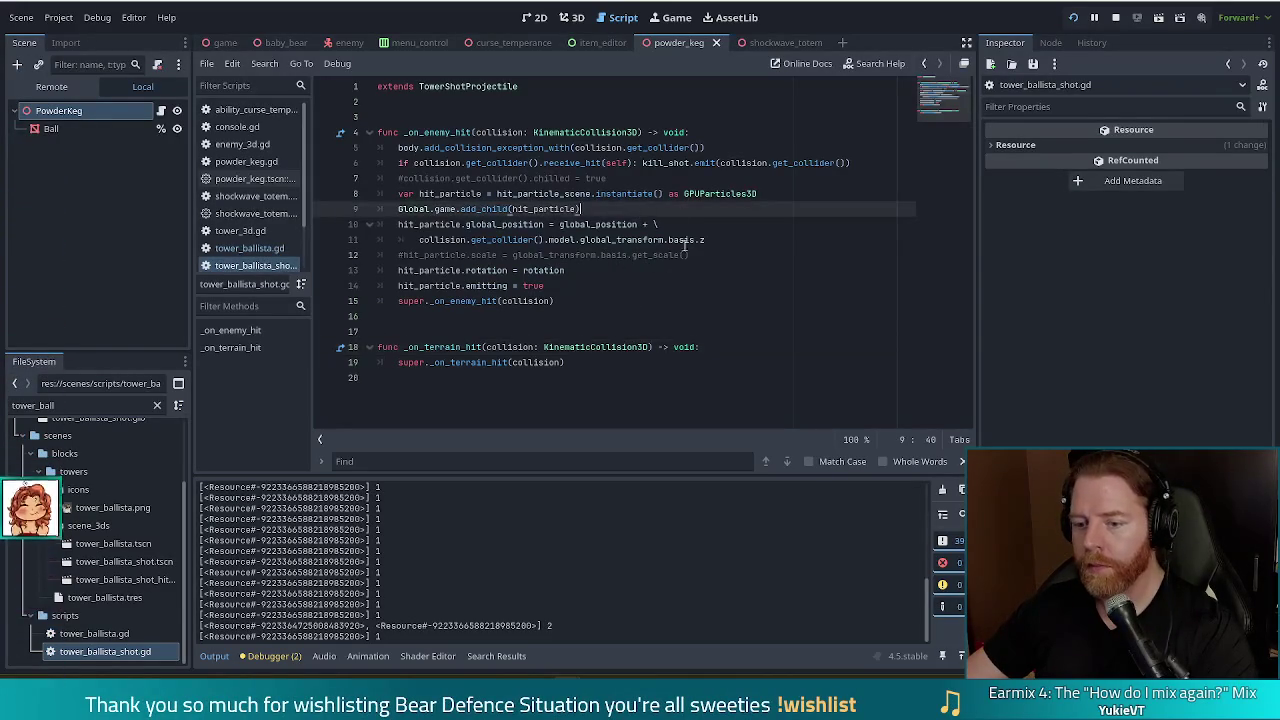
click(508, 362)
mouse_move(643, 350)
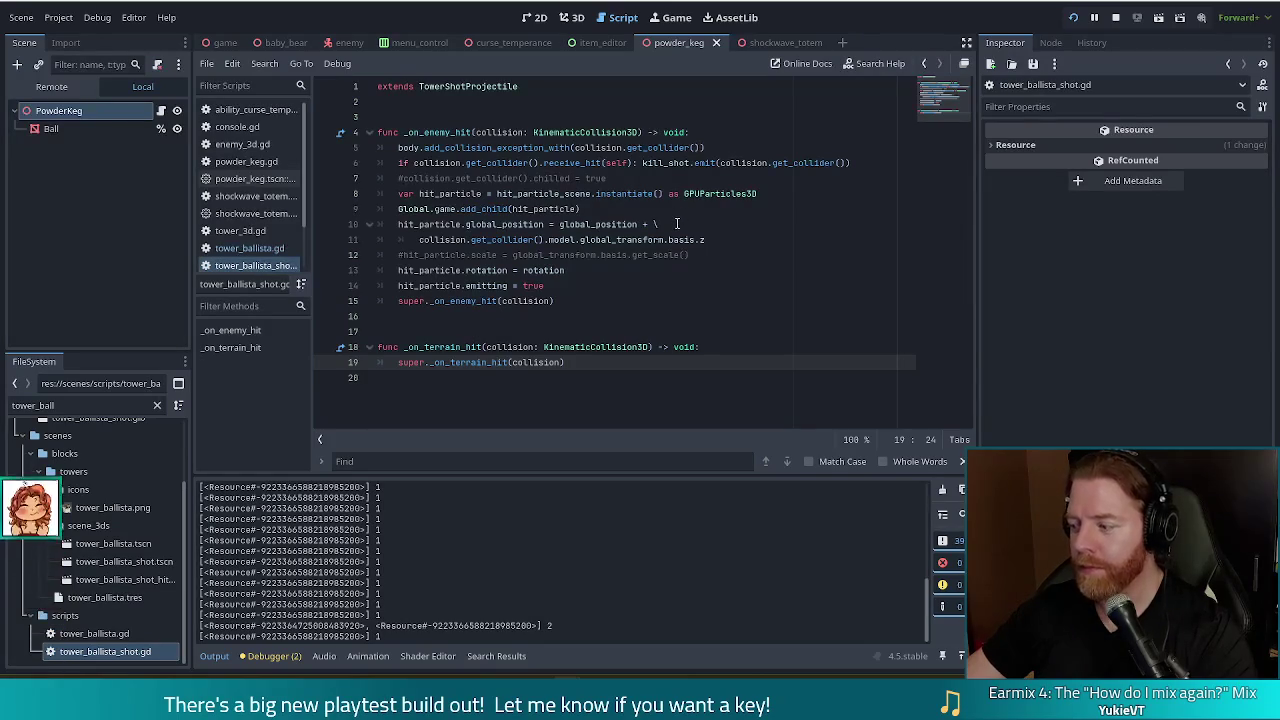
click(560, 300)
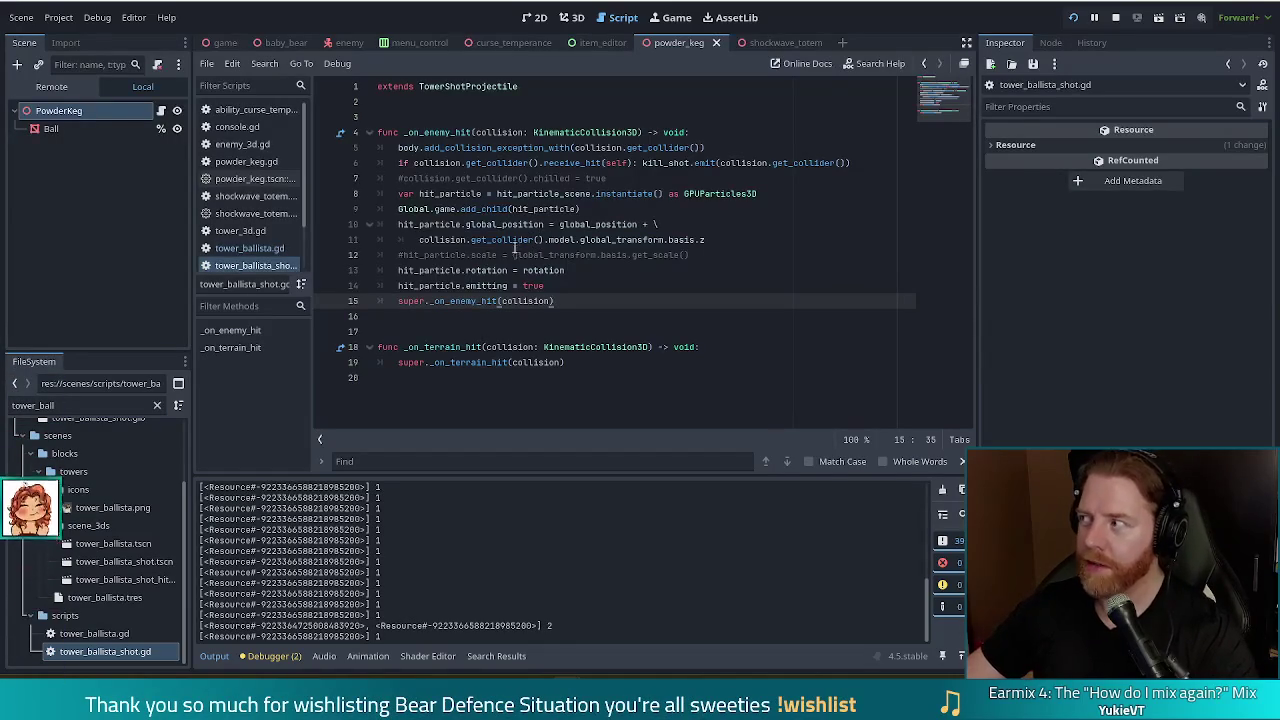
mouse_move(516, 248)
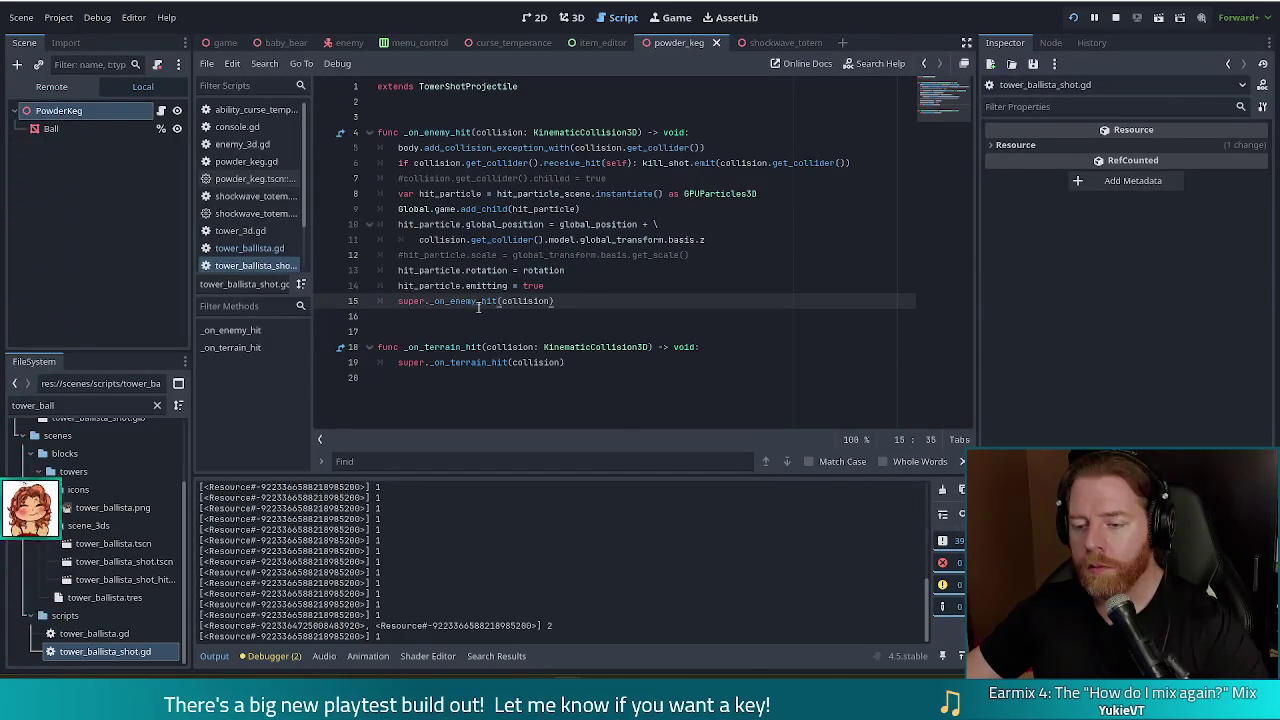
Change line 15's super._on_enemy_hit(collision) to super._on_terrain_hit(collision), then revisit line 12
drag(477, 301, 451, 301)
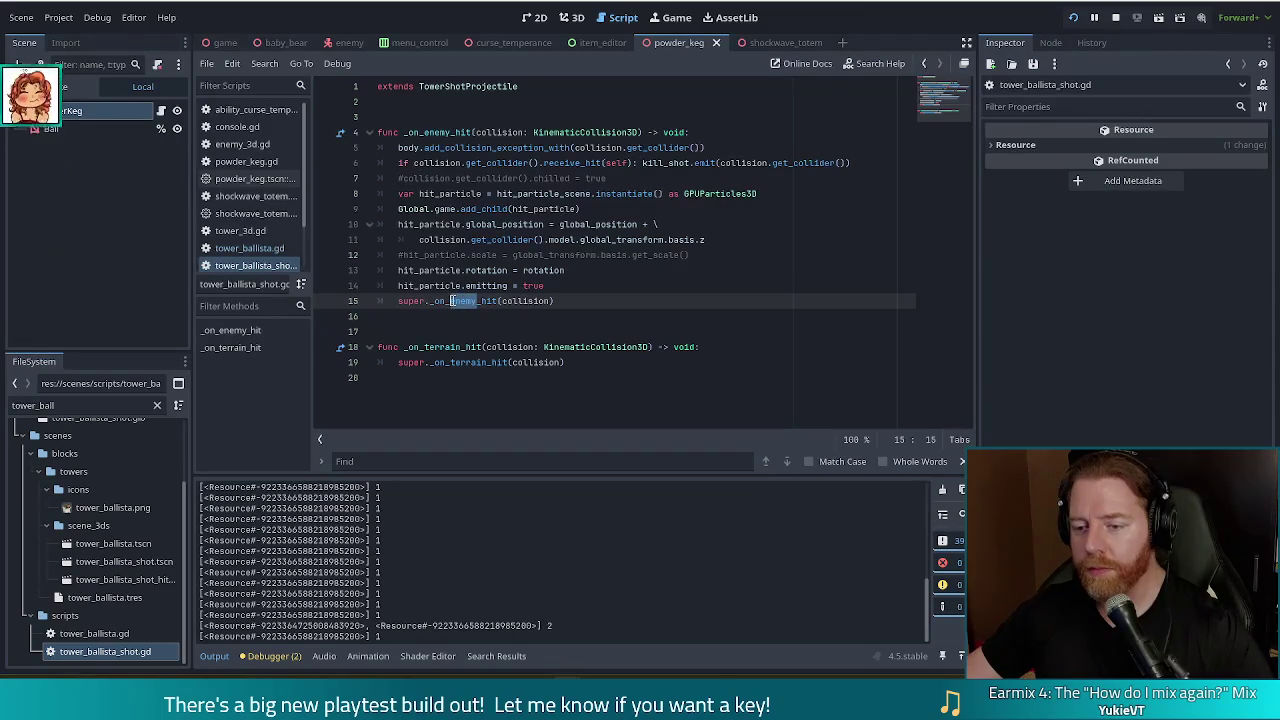
text(terrain)
key(ctrl+s)
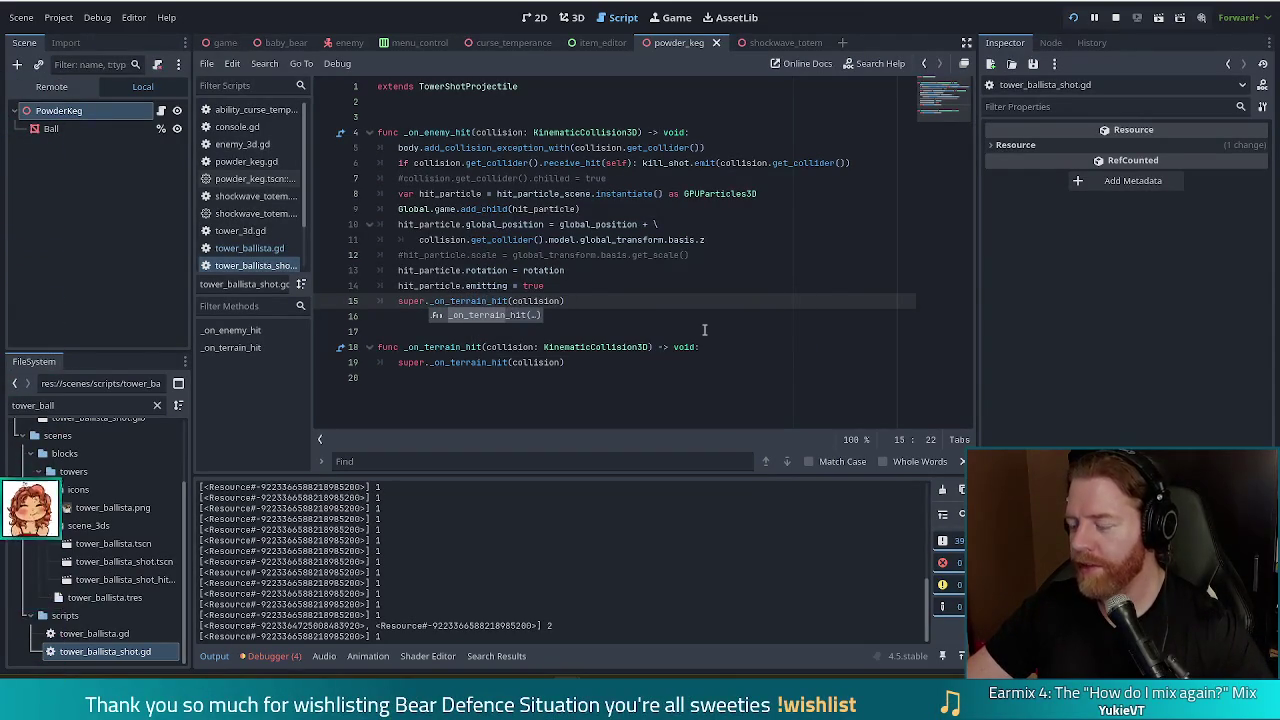
click(512, 255)
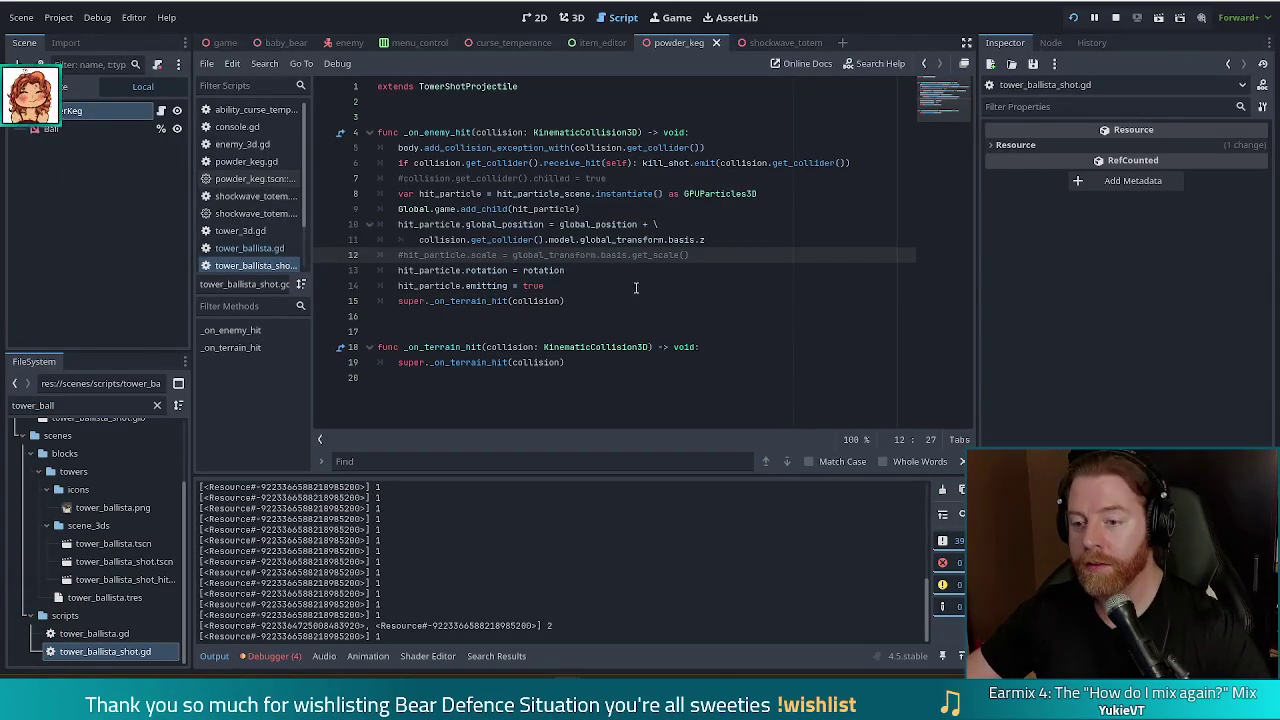
click(565, 300)
shift+click(397, 300)
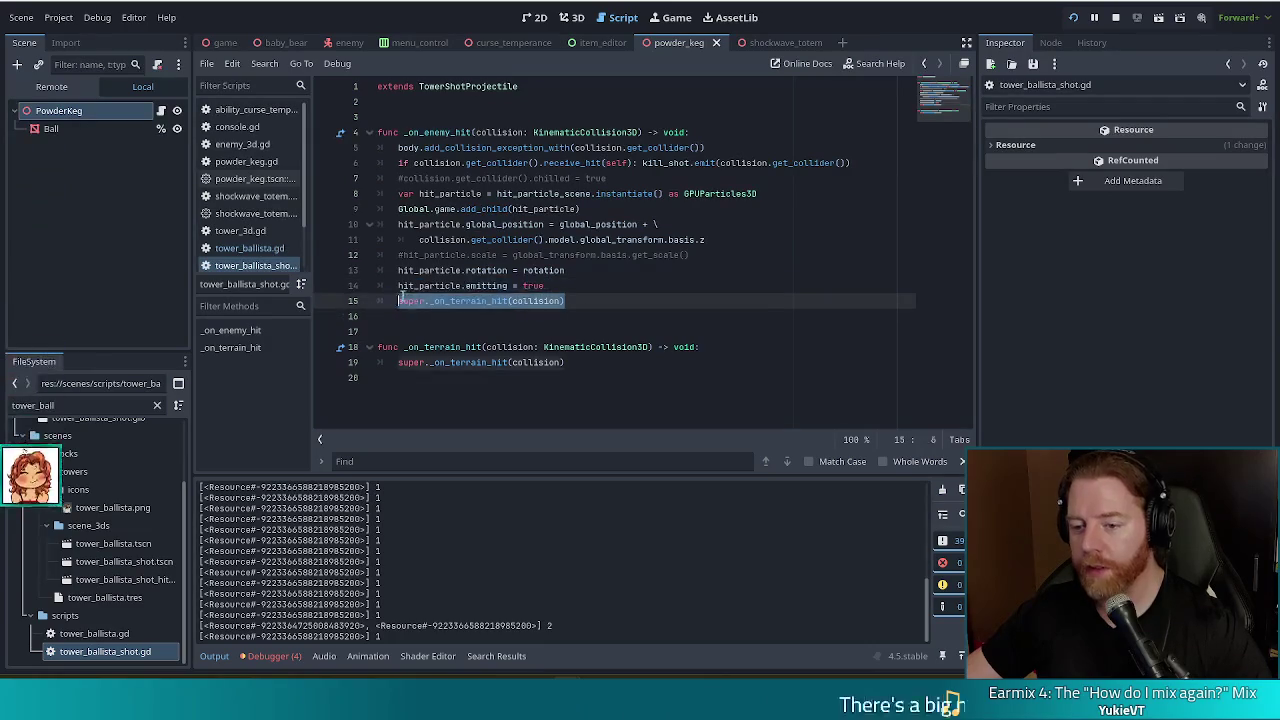
click(550, 257)
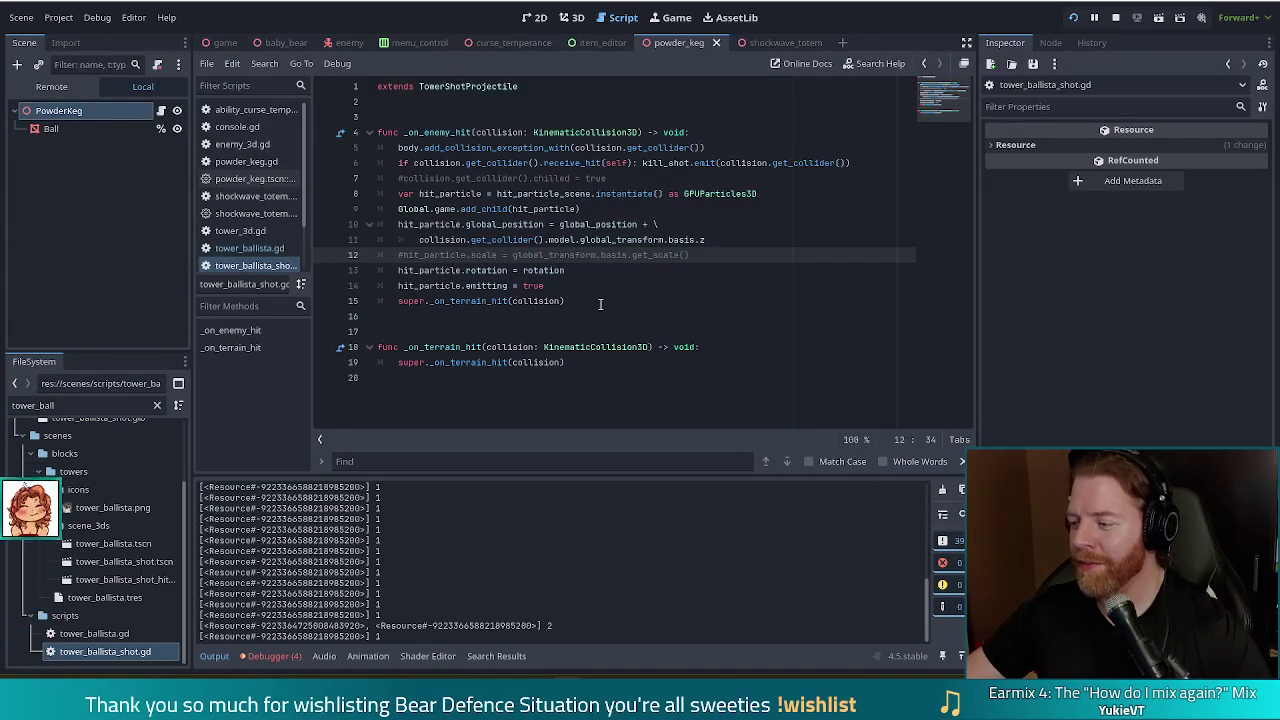
click(643, 268)
Put the caret at the end of line 12, then stop the running game and relaunch the project
click(706, 260)
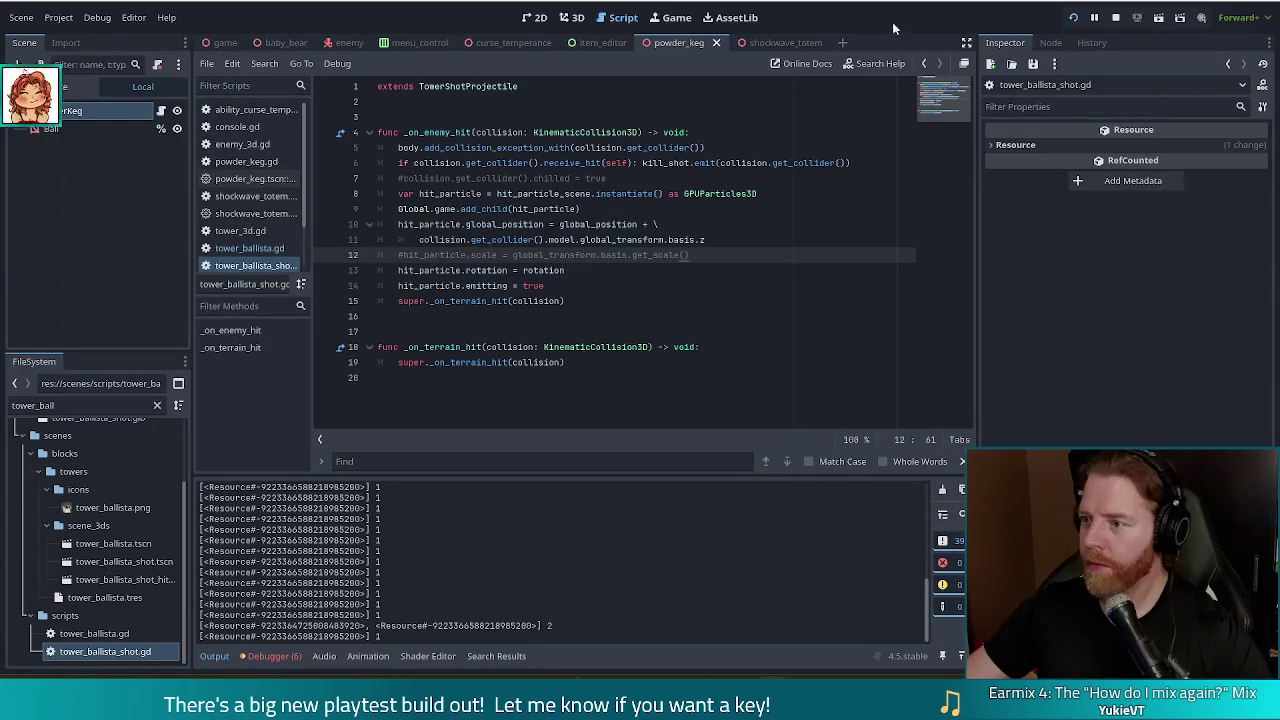
click(1115, 20)
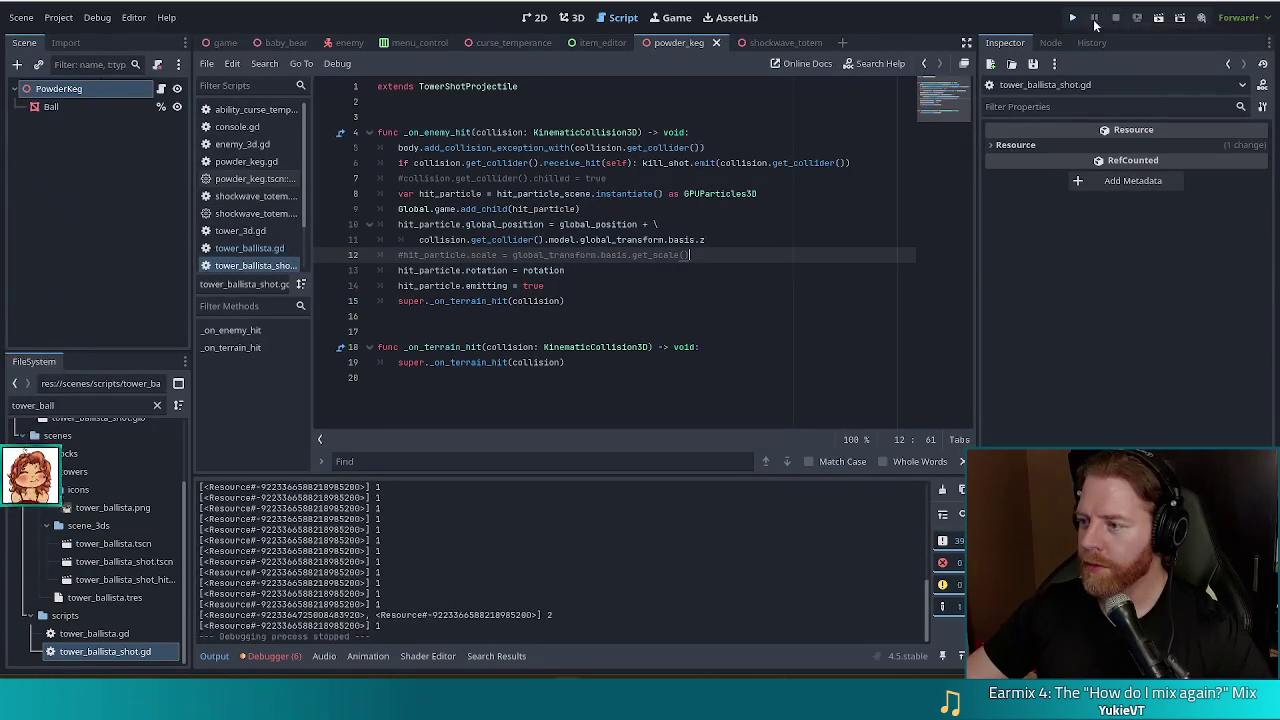
click(1072, 20)
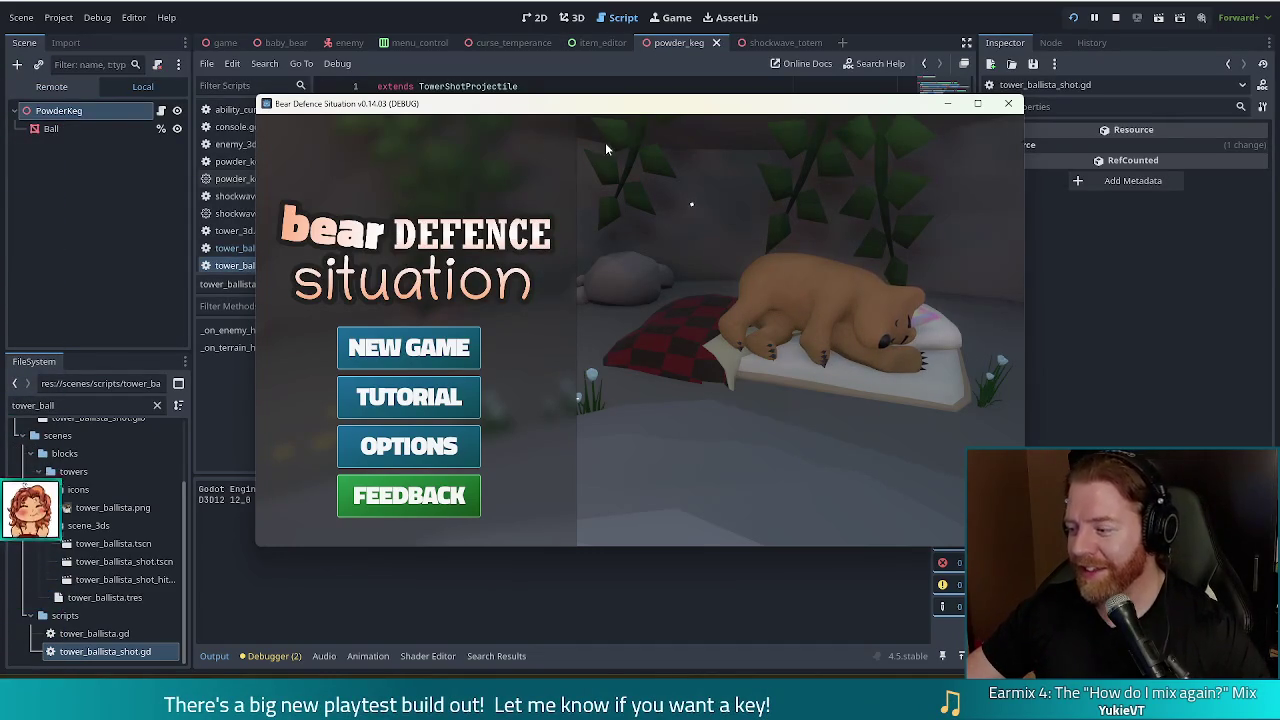
Start a new game and place the ballista tower on the grass right of the path
mouse_move(585, 106)
mouse_down()
mouse_move(495, 96)
mouse_move(558, 96)
mouse_move(541, 95)
mouse_up()
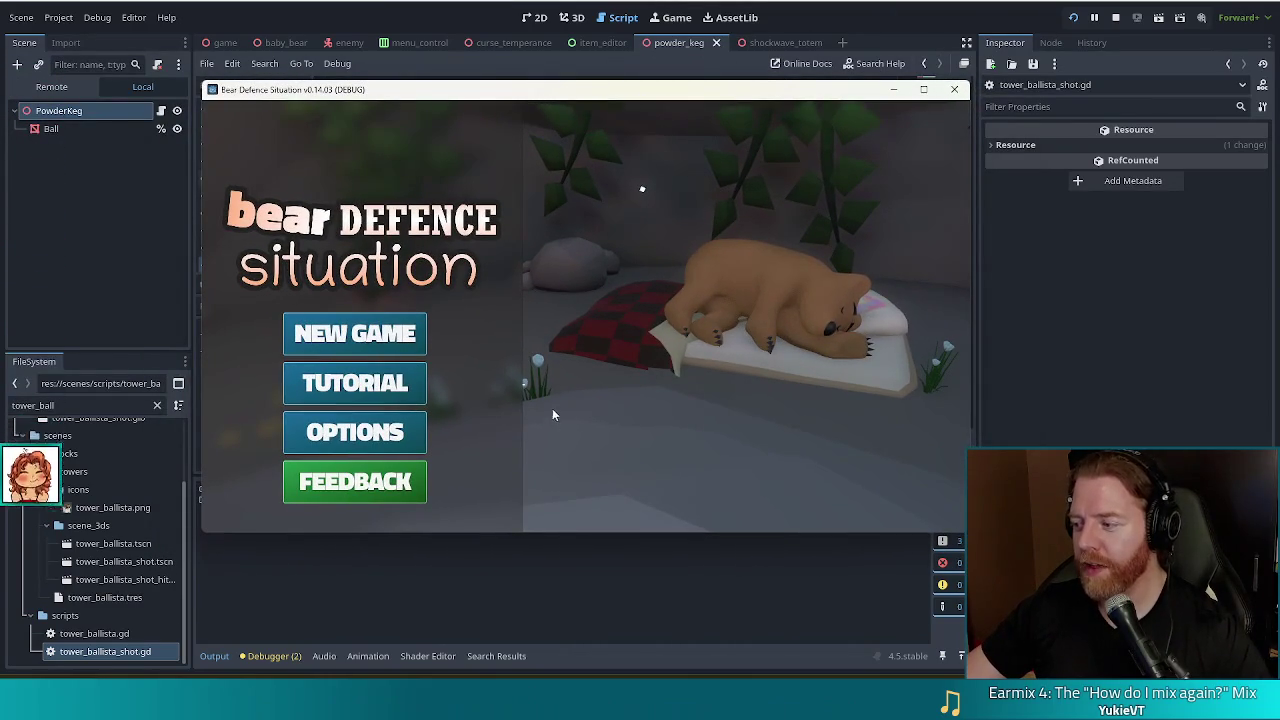
click(338, 340)
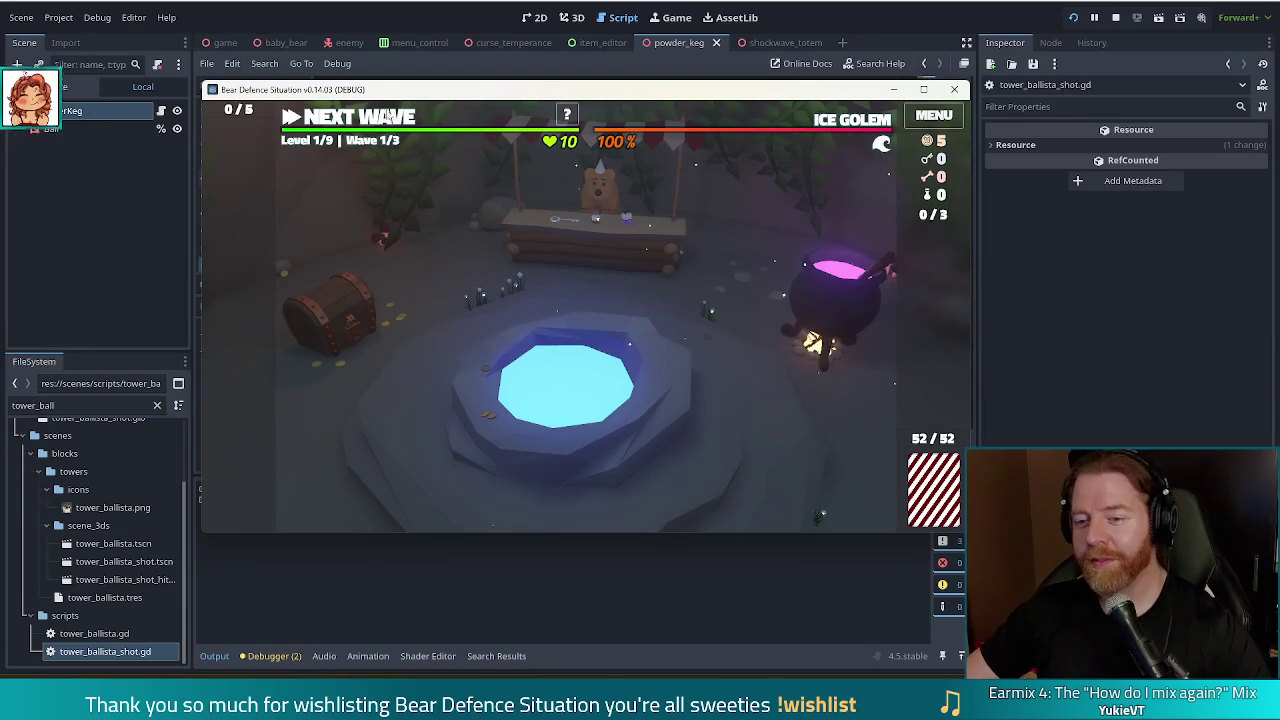
click(363, 120)
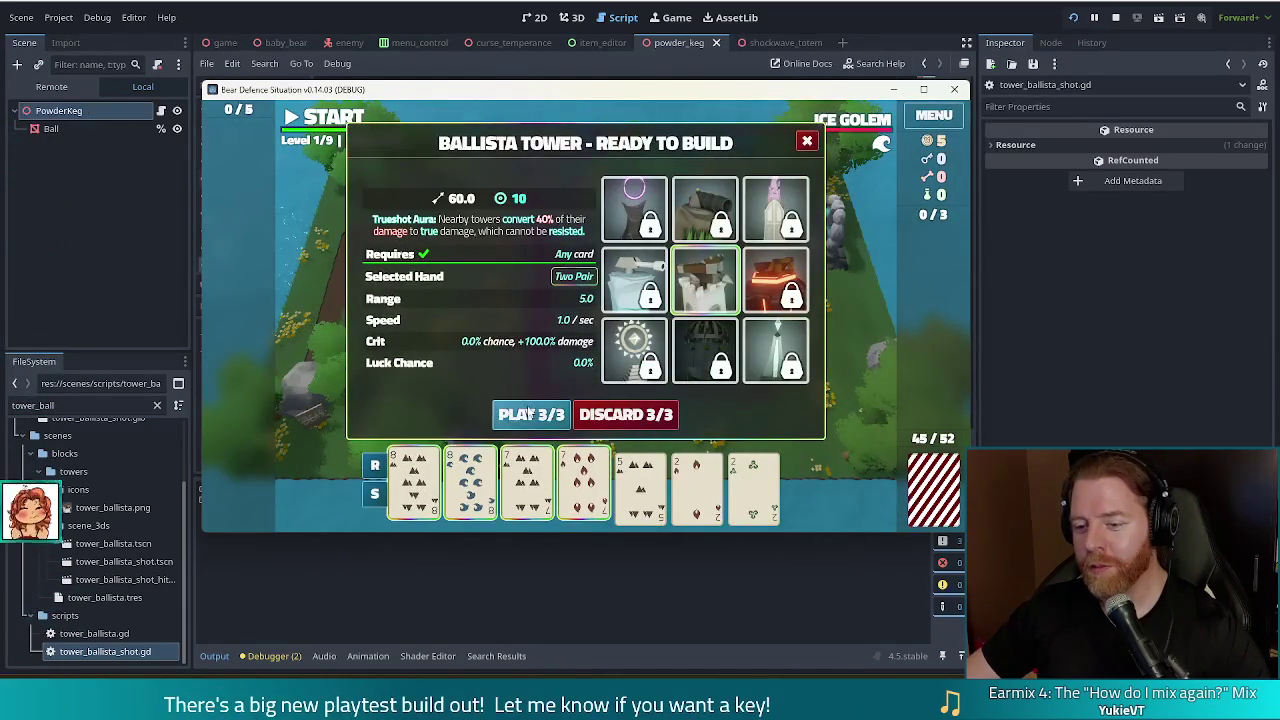
click(528, 414)
click(699, 341)
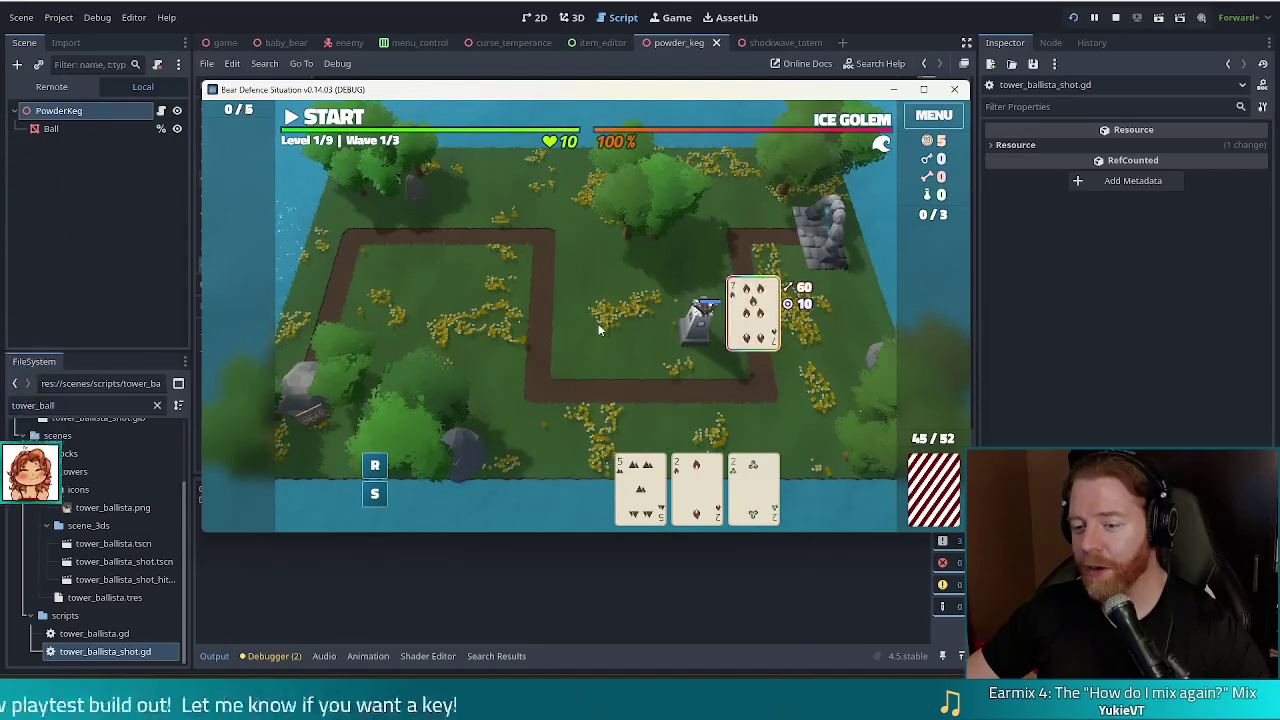
click(338, 120)
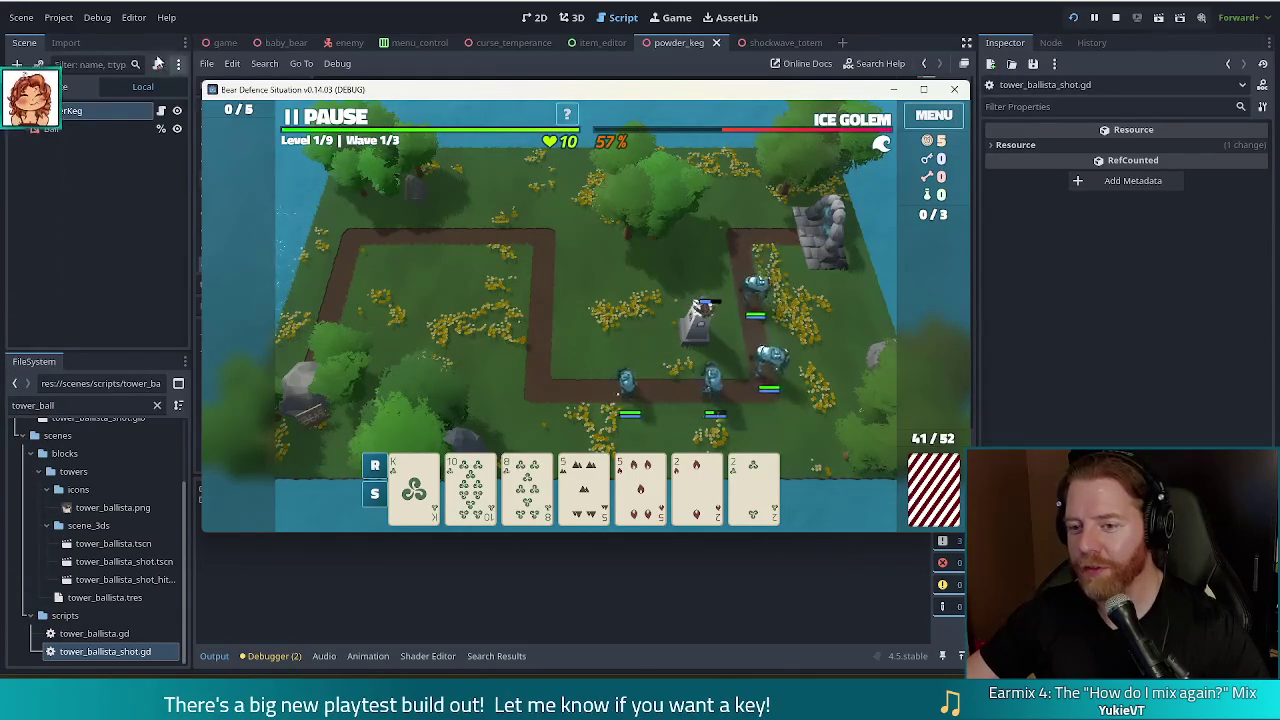
Pause the game mid-wave and switch over to the Vivaldi browser
key(space)
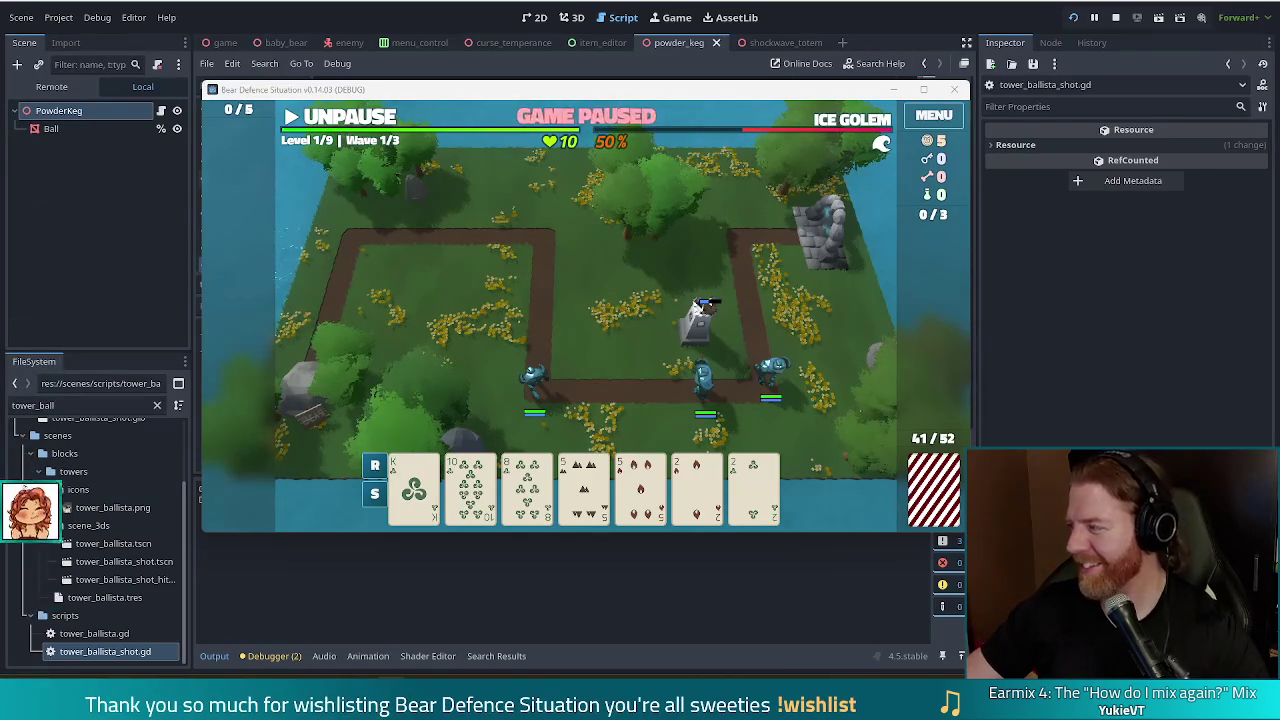
key(alt+Tab)
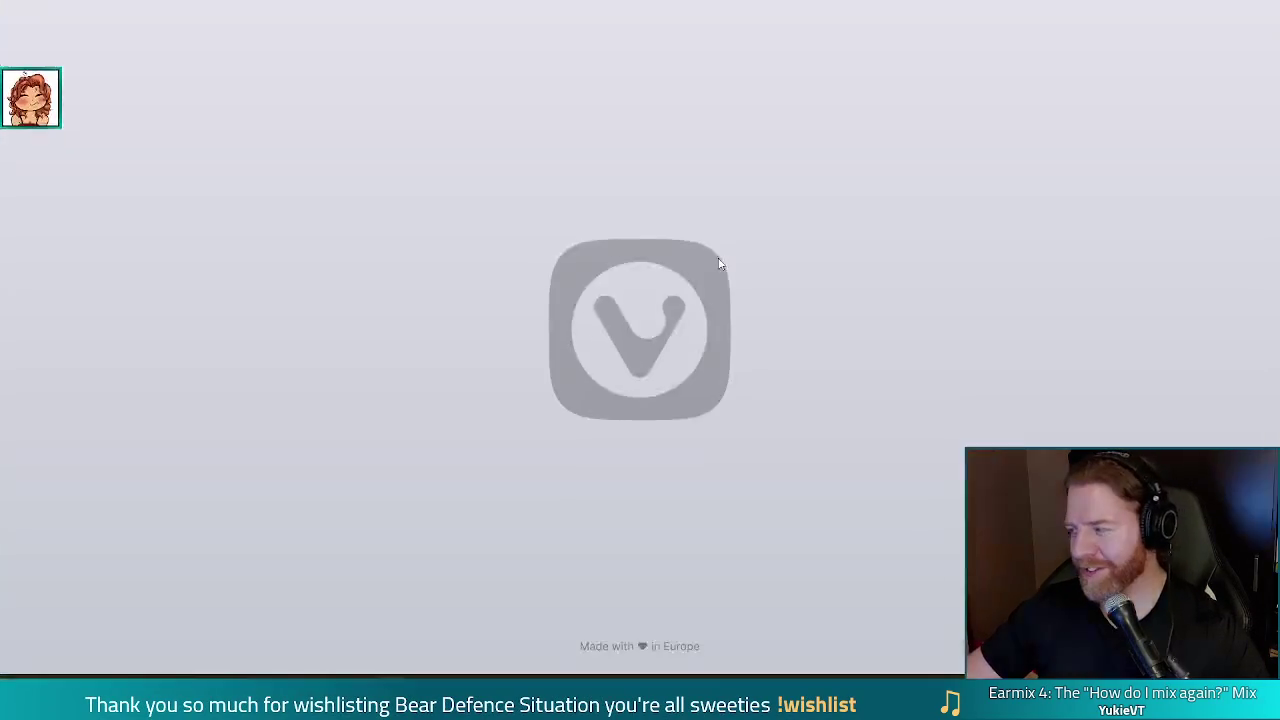
Start the YouTube video playing in Vivaldi
click(698, 283)
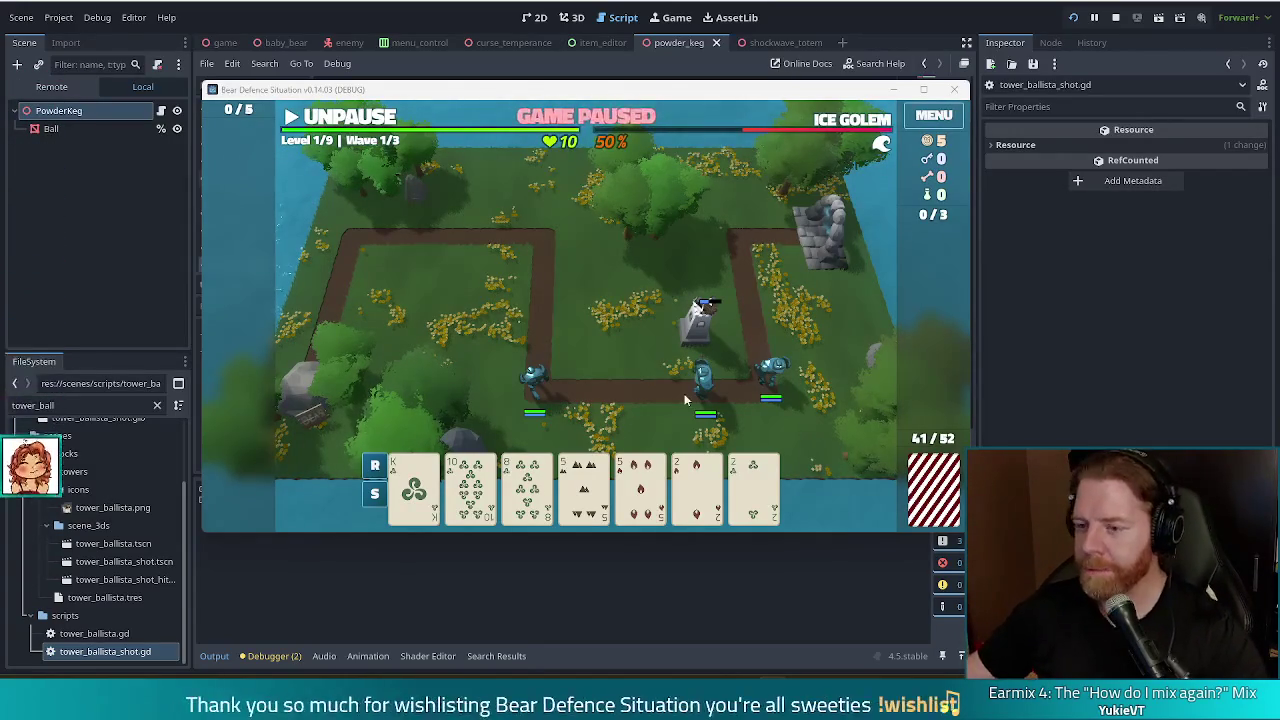
Unpause the wave briefly, pause it again, then close the game and restart the debug run
click(320, 116)
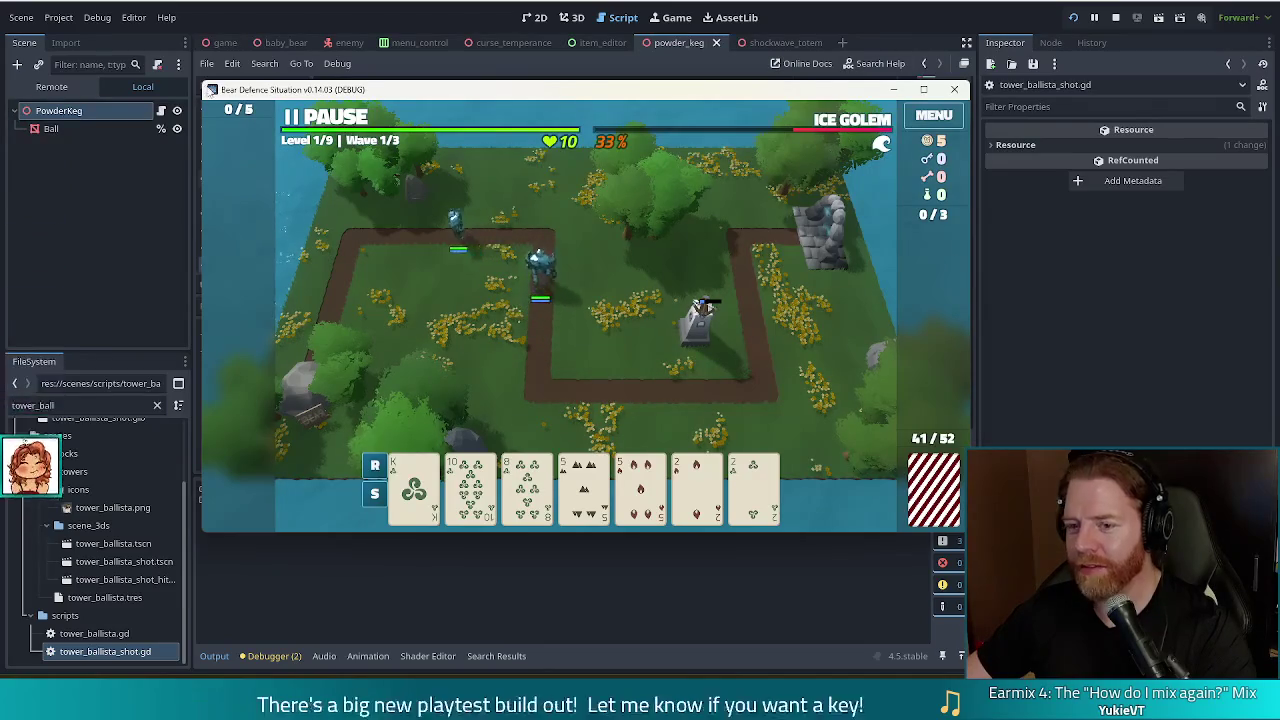
click(320, 118)
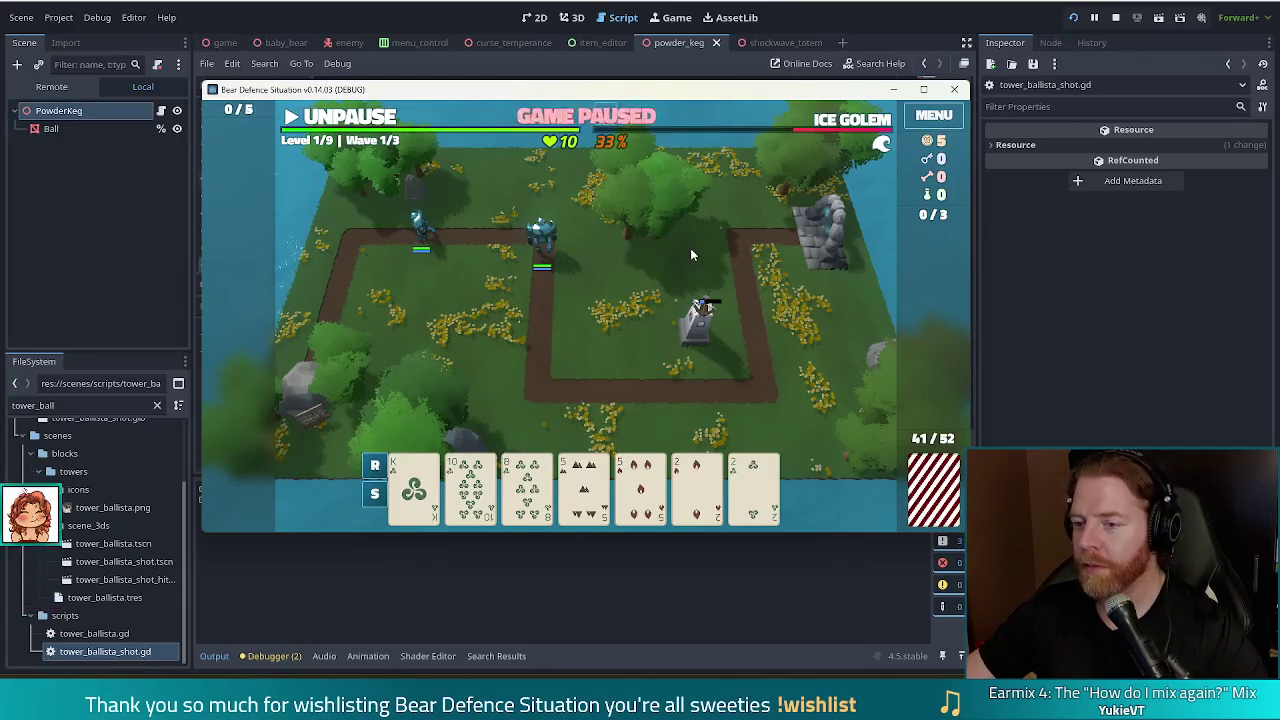
click(1073, 17)
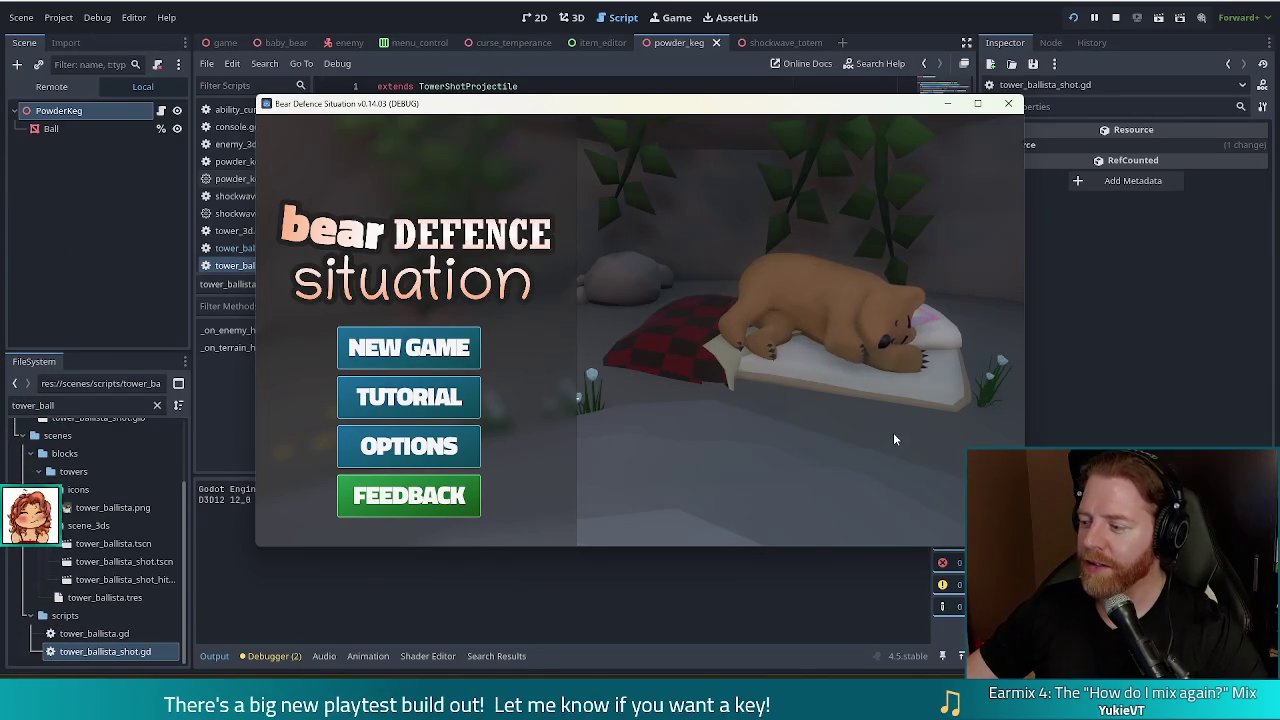
Start a new game and run the test_kit command in the in-game console
key(Return)
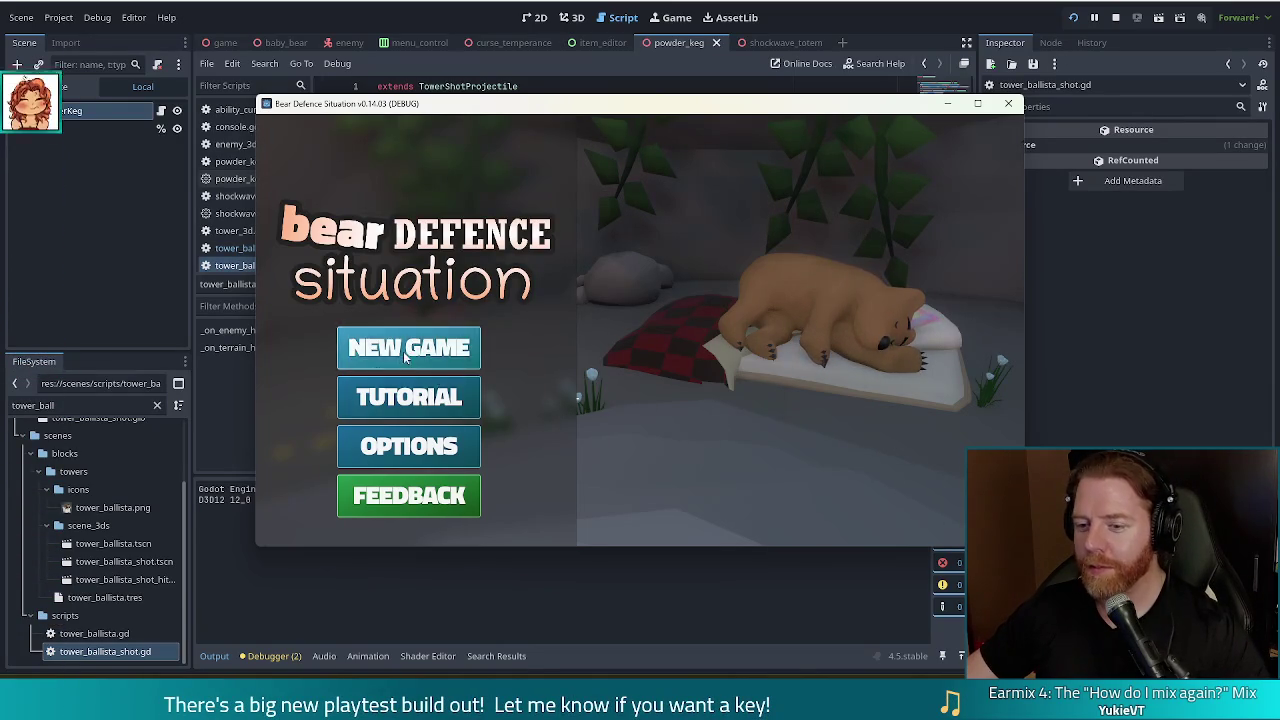
key(grave)
text(test_kit)
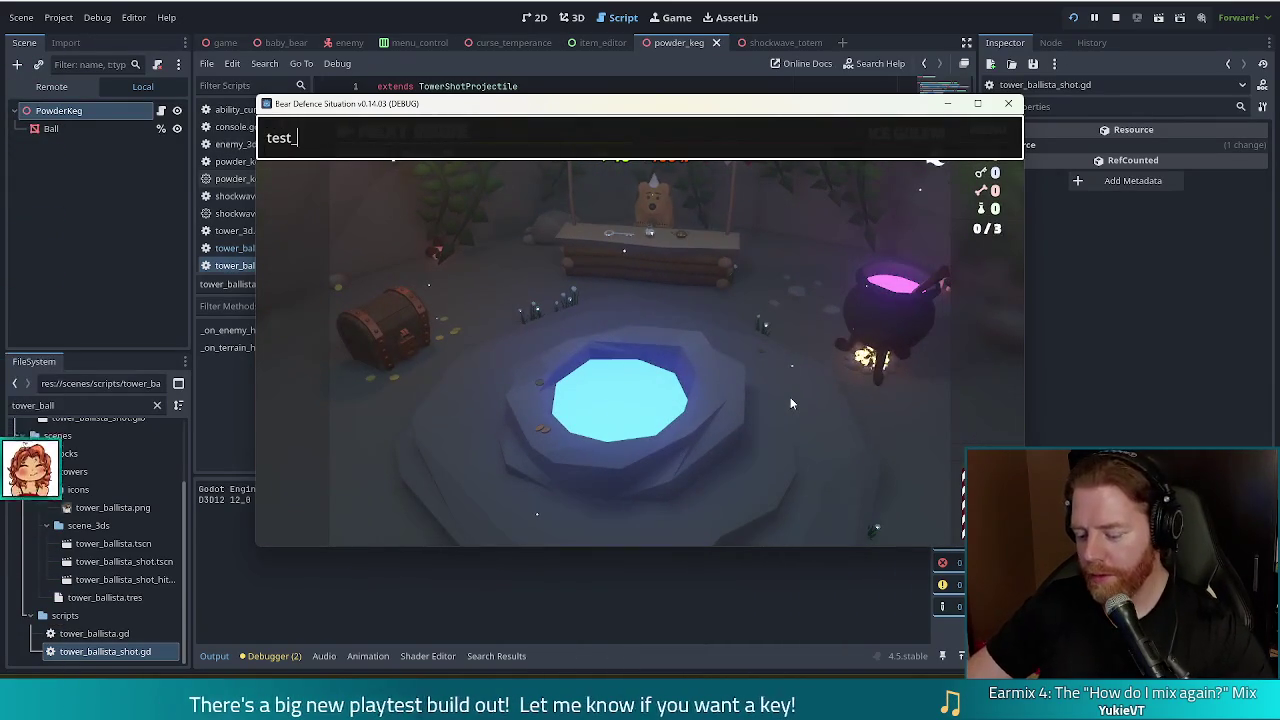
key(Return)
Throw a coin in the Wishing Well, take the Training Wheels wish, and head to the level map
click(686, 458)
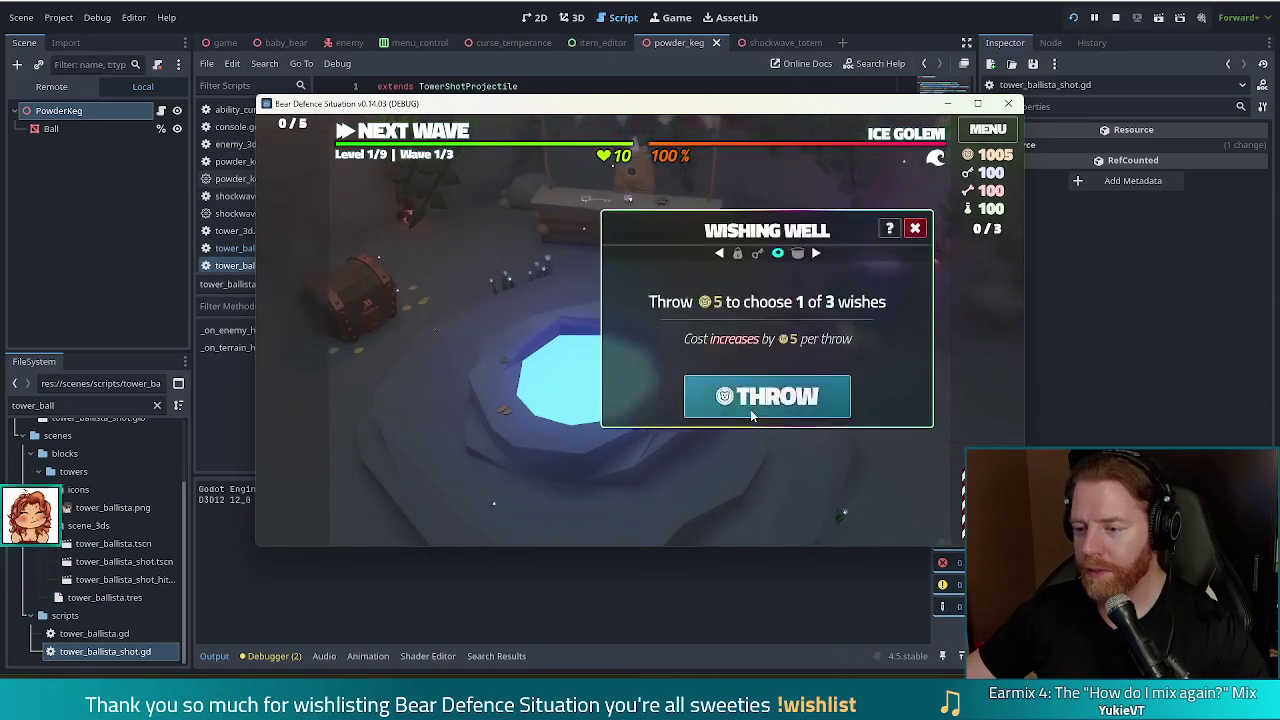
click(750, 412)
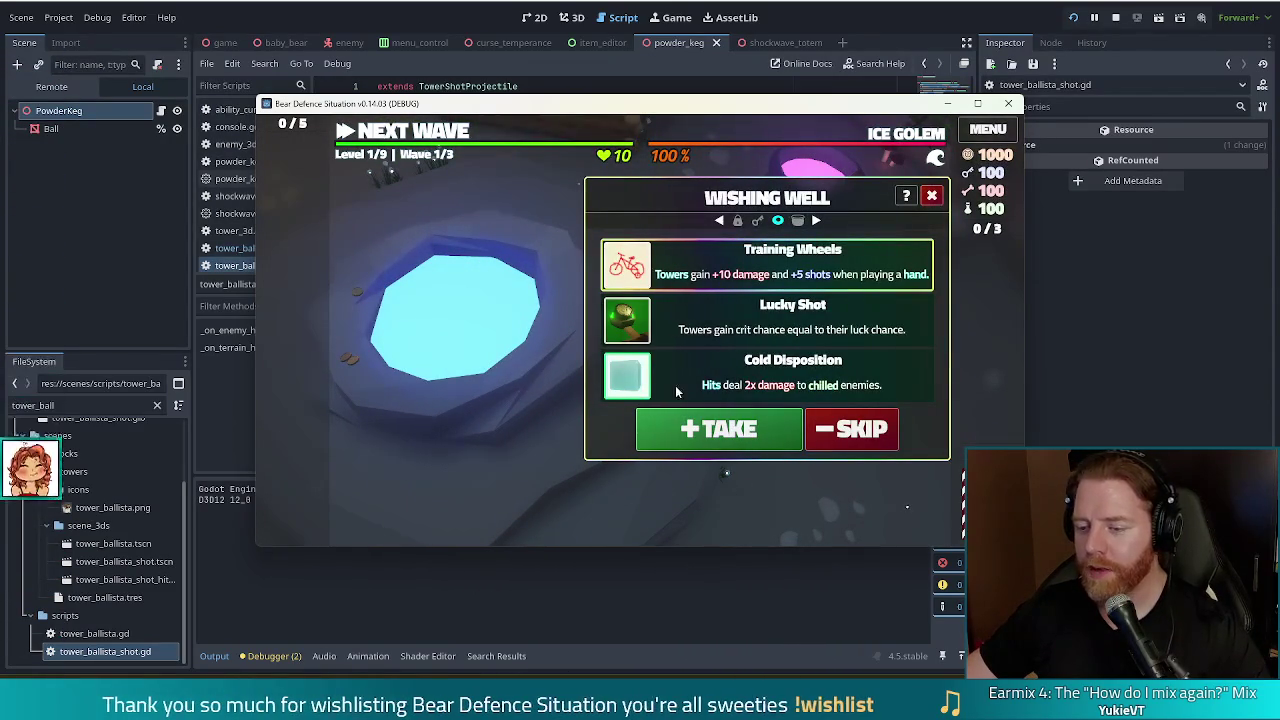
mouse_move(646, 325)
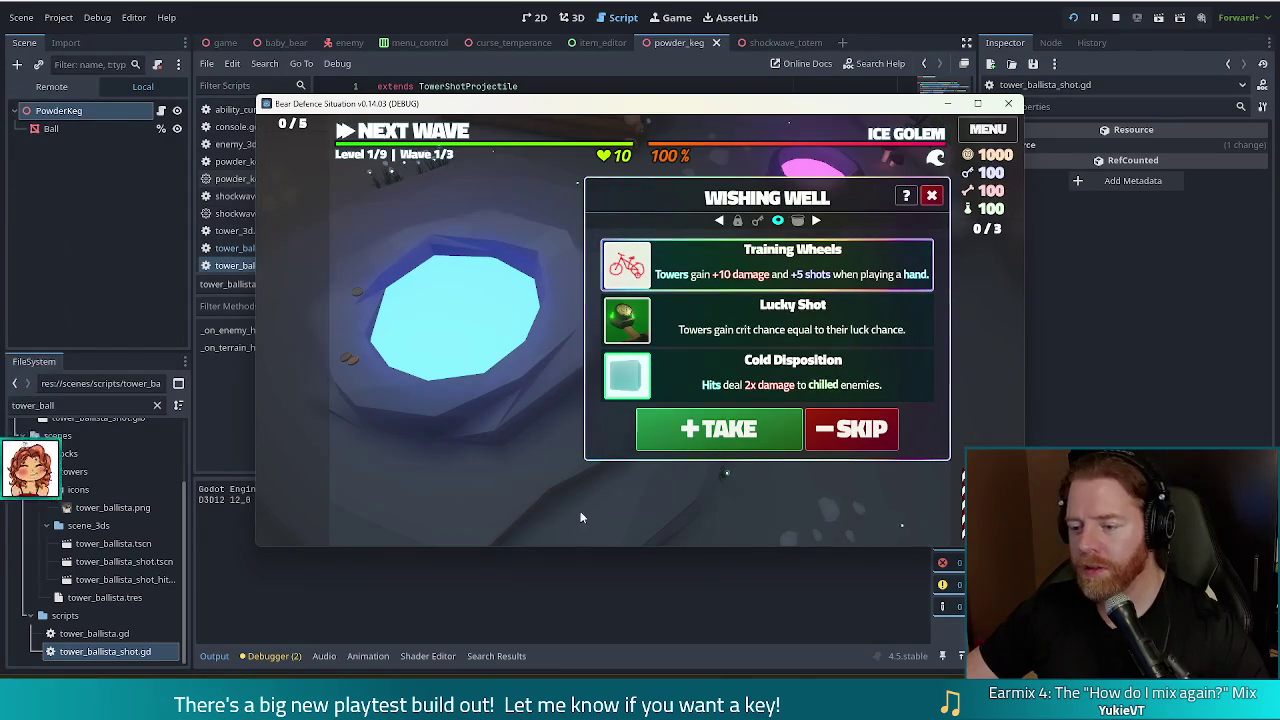
click(715, 428)
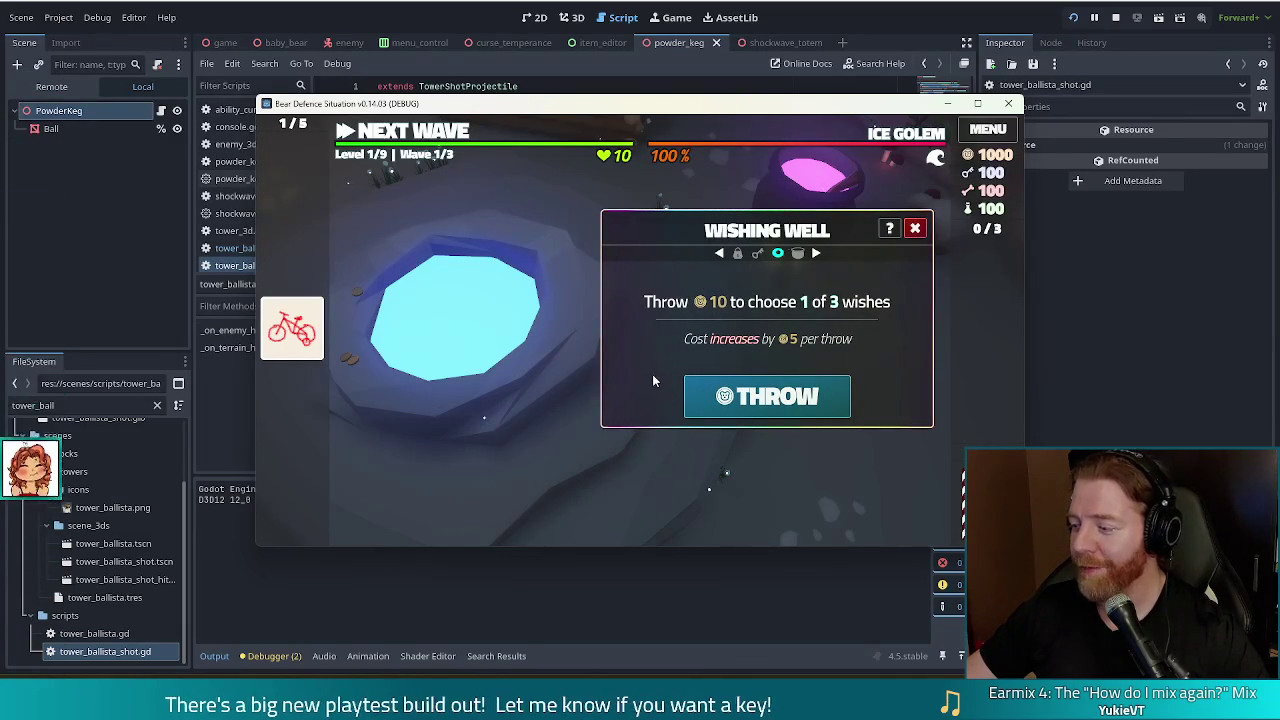
click(914, 228)
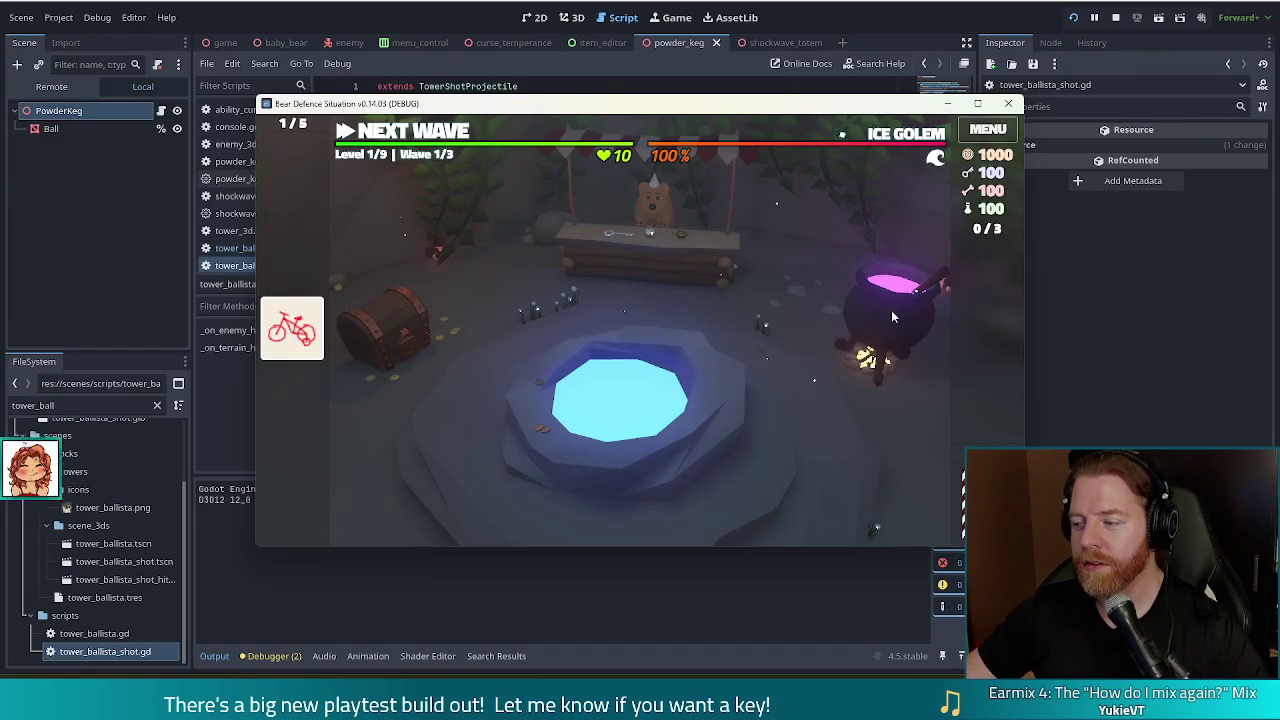
click(452, 134)
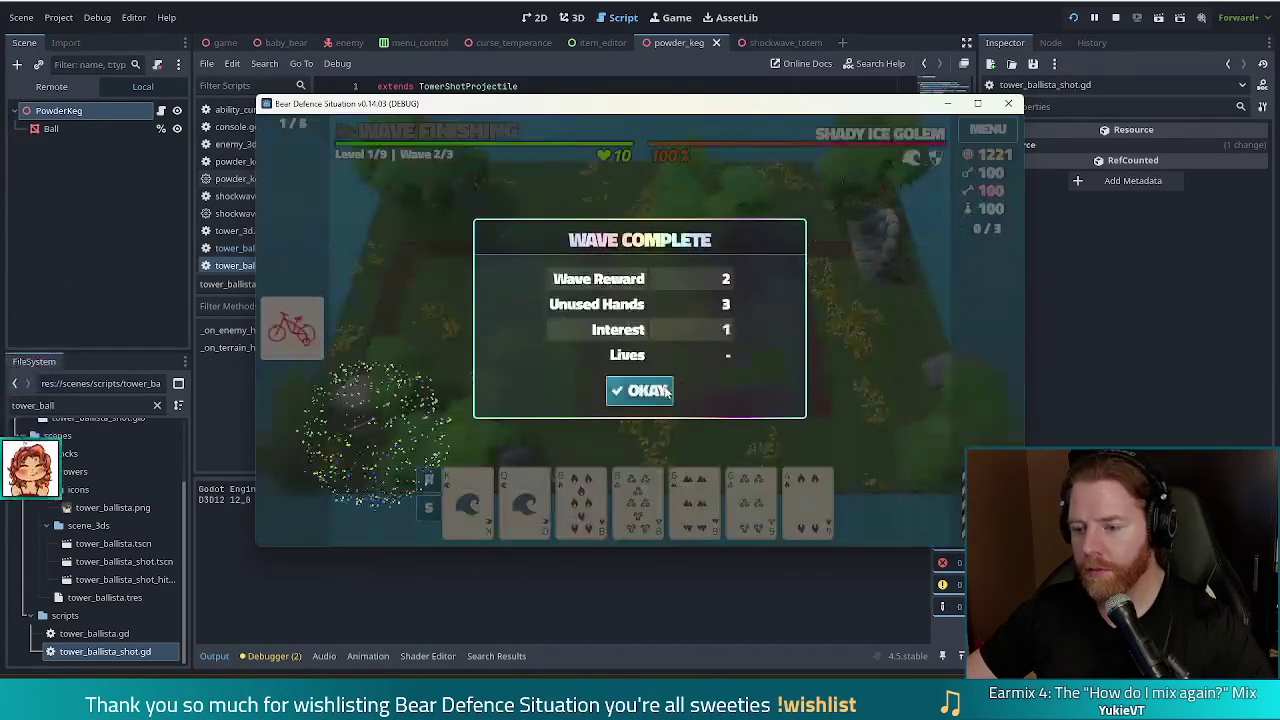
Clear the wave summaries and upgrade the Wind Tower with Shots, then to level 3
click(665, 390)
click(658, 390)
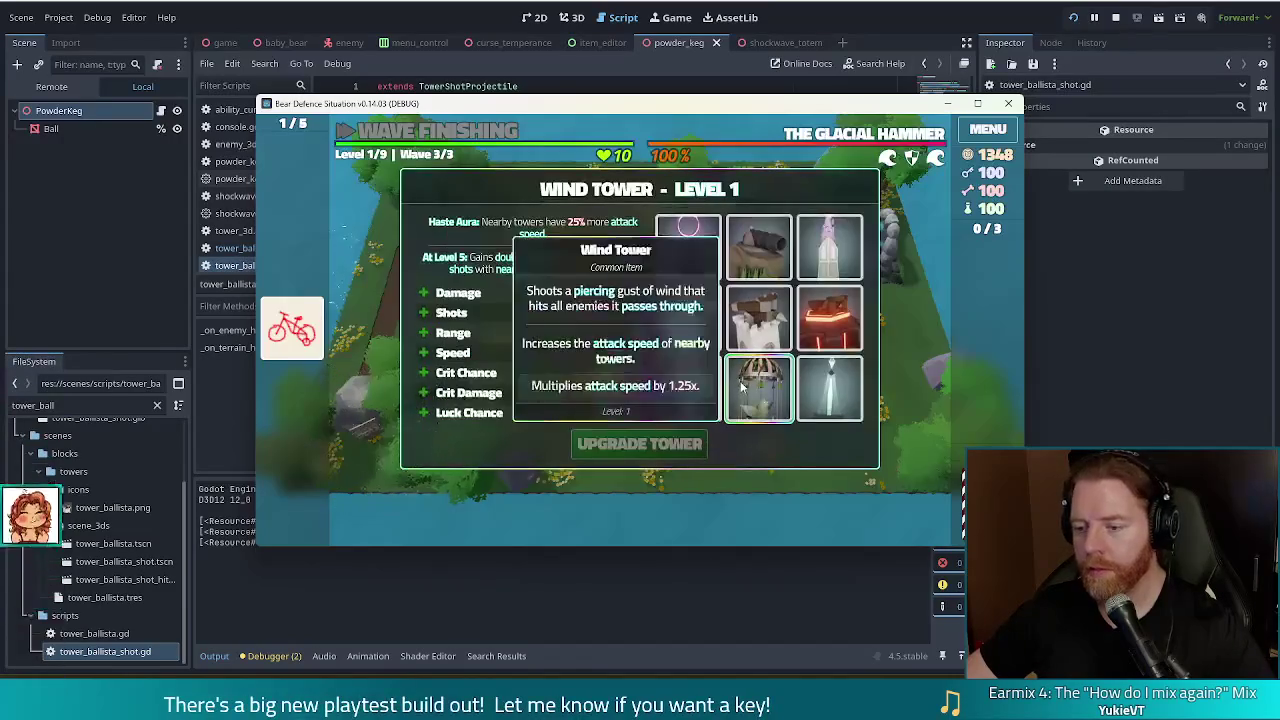
click(452, 313)
click(639, 443)
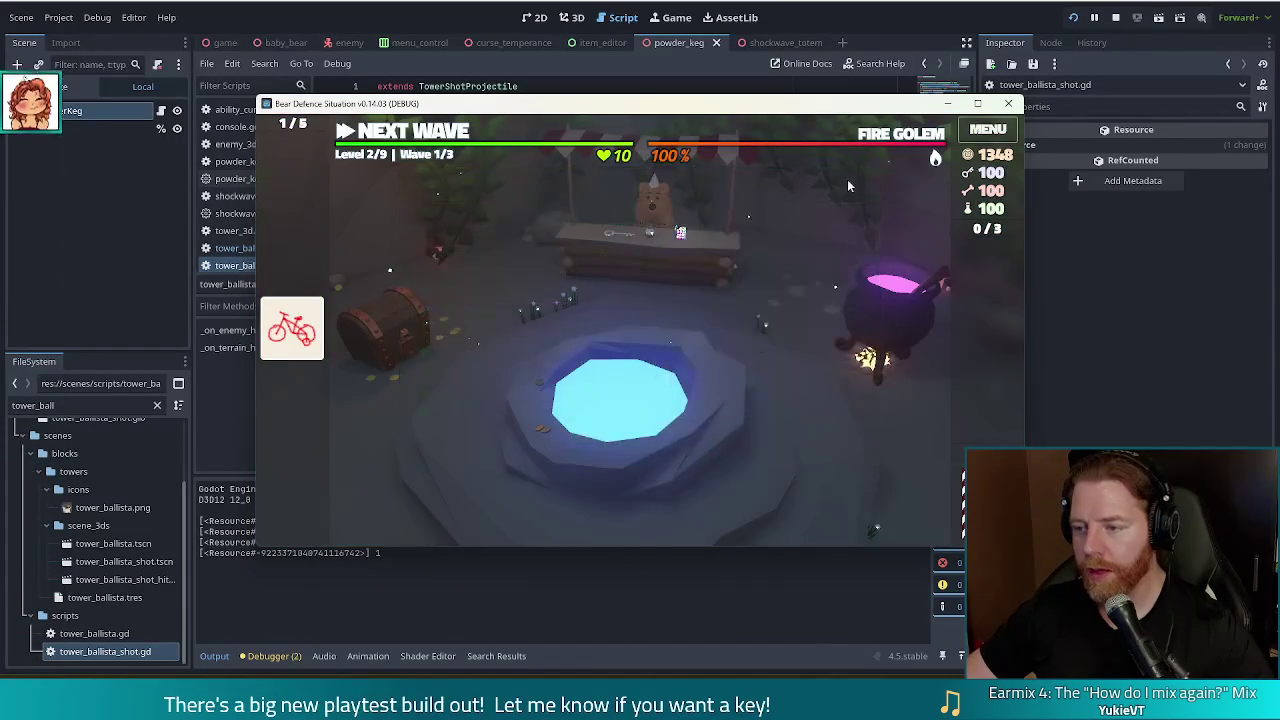
mouse_move(901, 138)
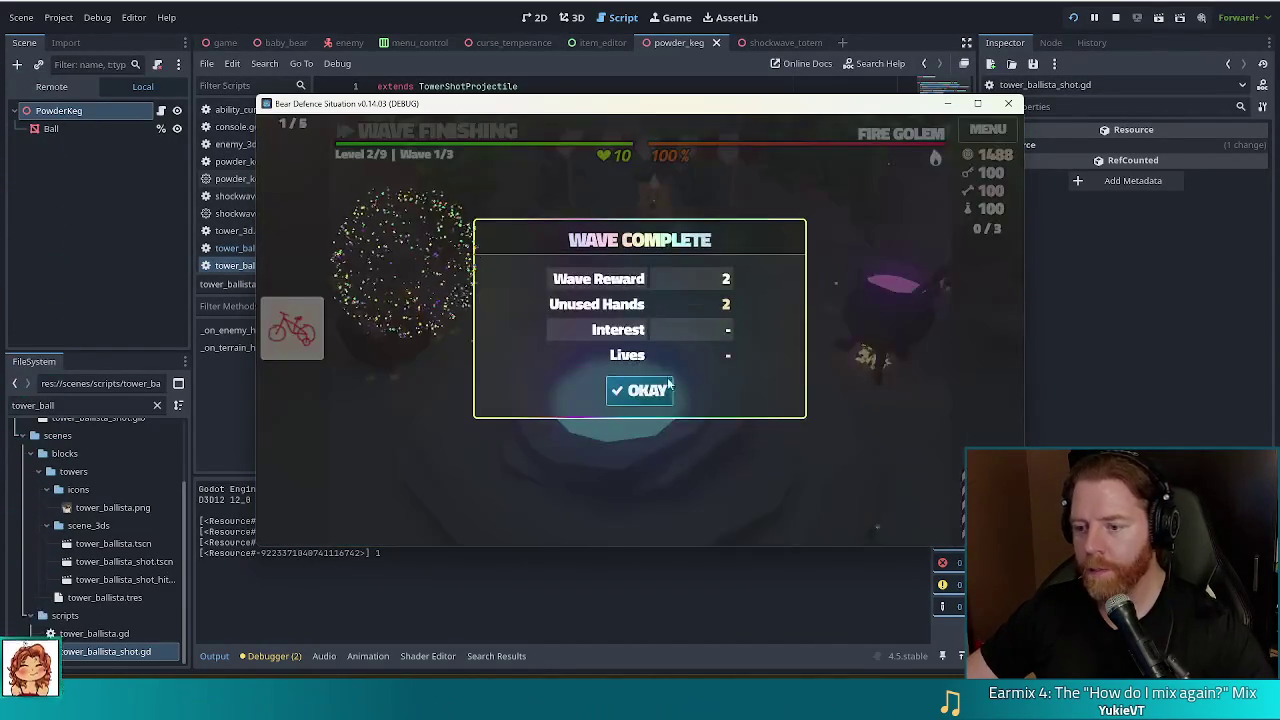
click(665, 390)
click(665, 391)
click(646, 389)
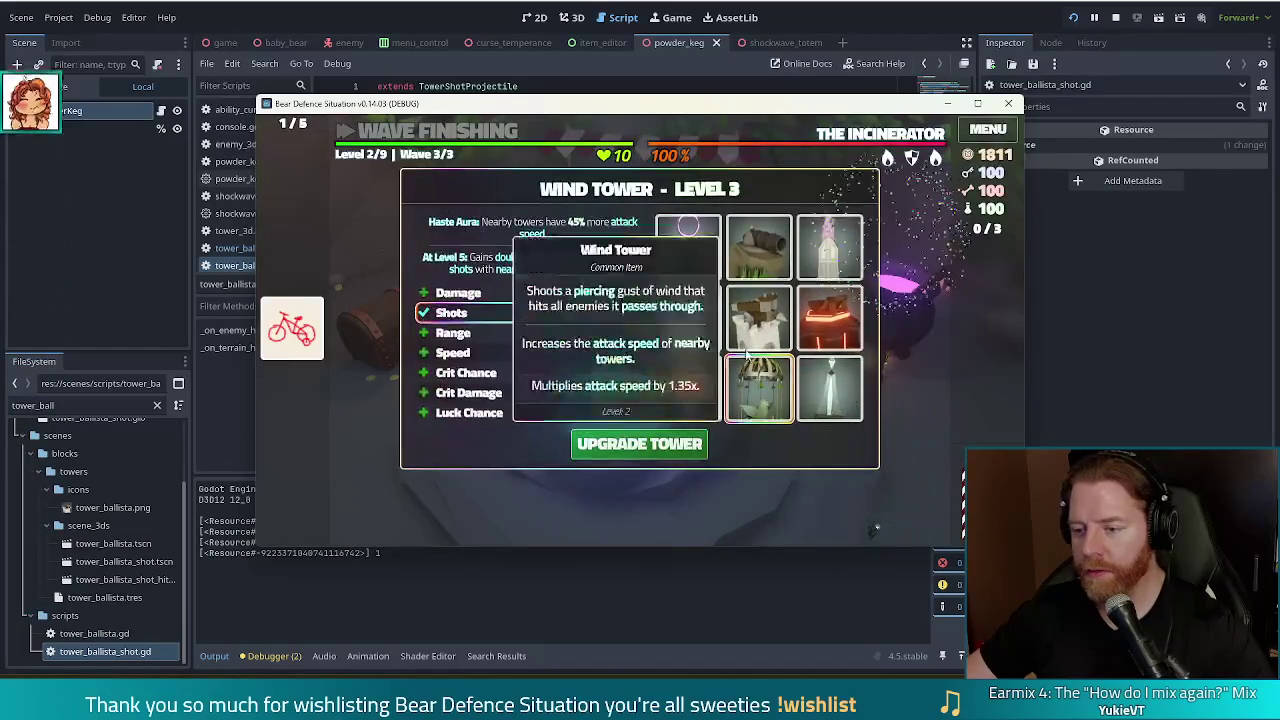
click(639, 443)
mouse_move(876, 135)
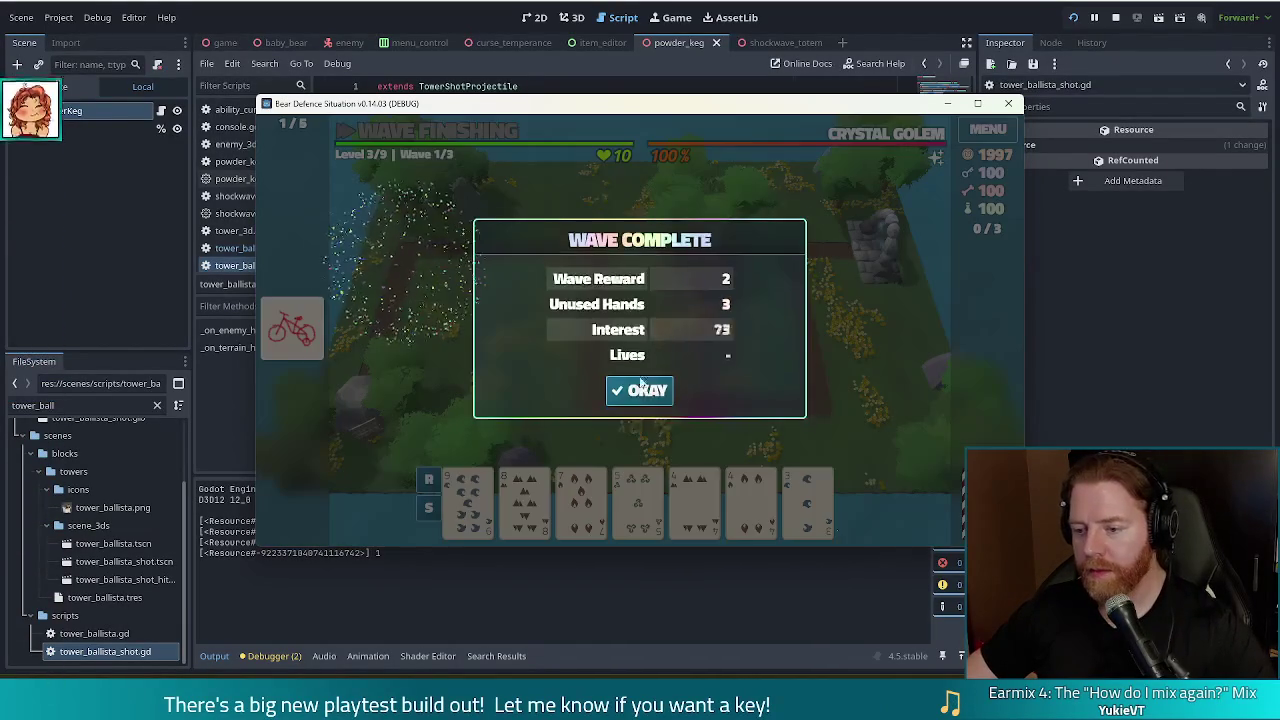
click(641, 388)
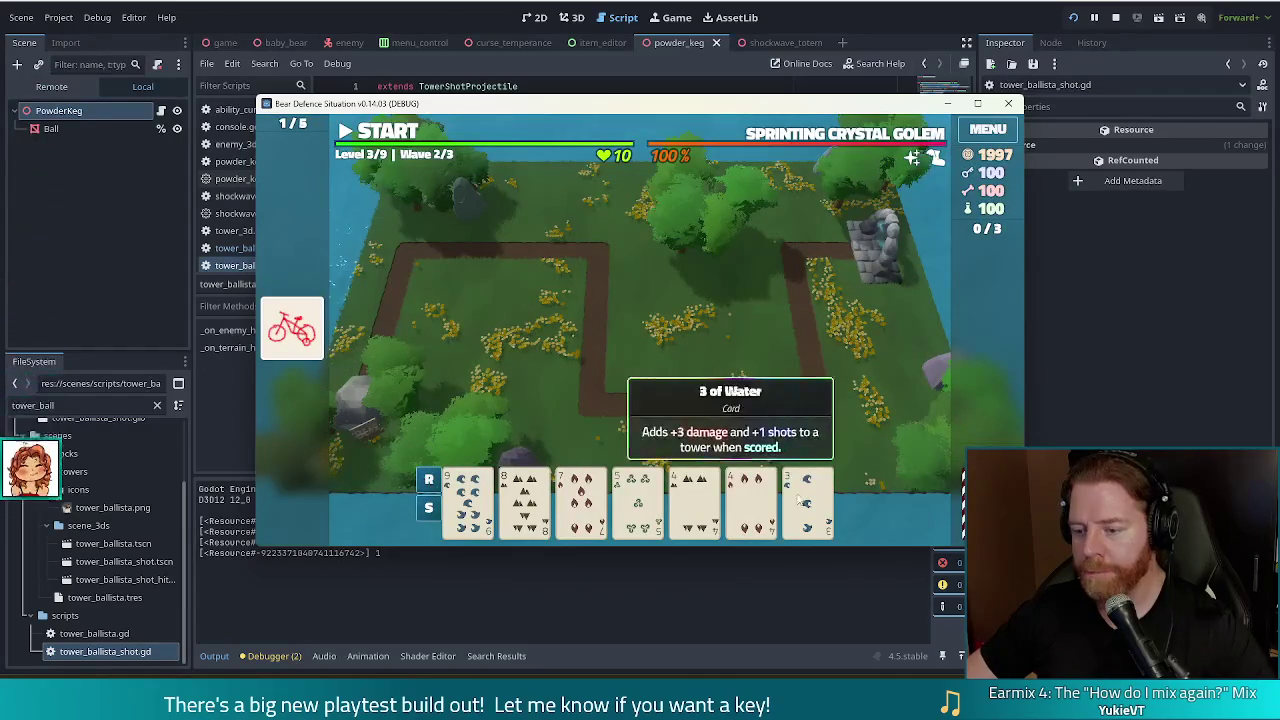
Discard the 4 of Fire and 4 of Earth, then the 9 of Water and 10 of Fire
click(750, 495)
click(697, 515)
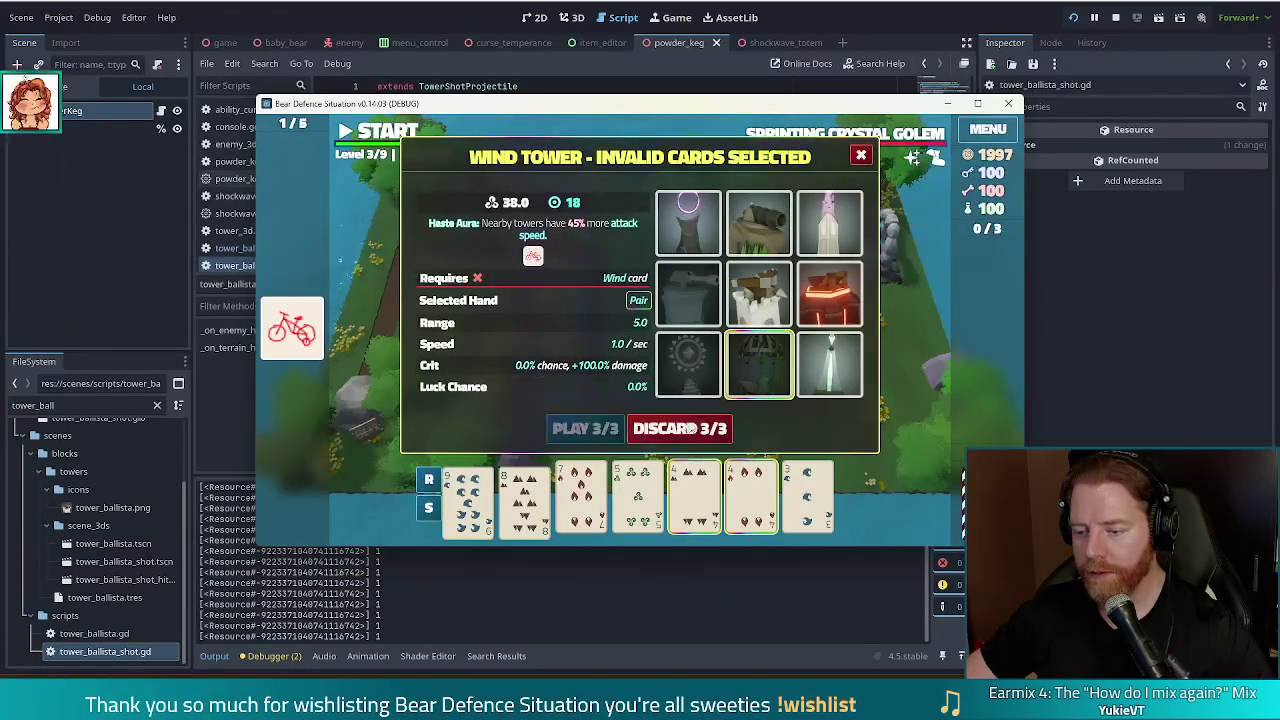
click(683, 428)
click(638, 500)
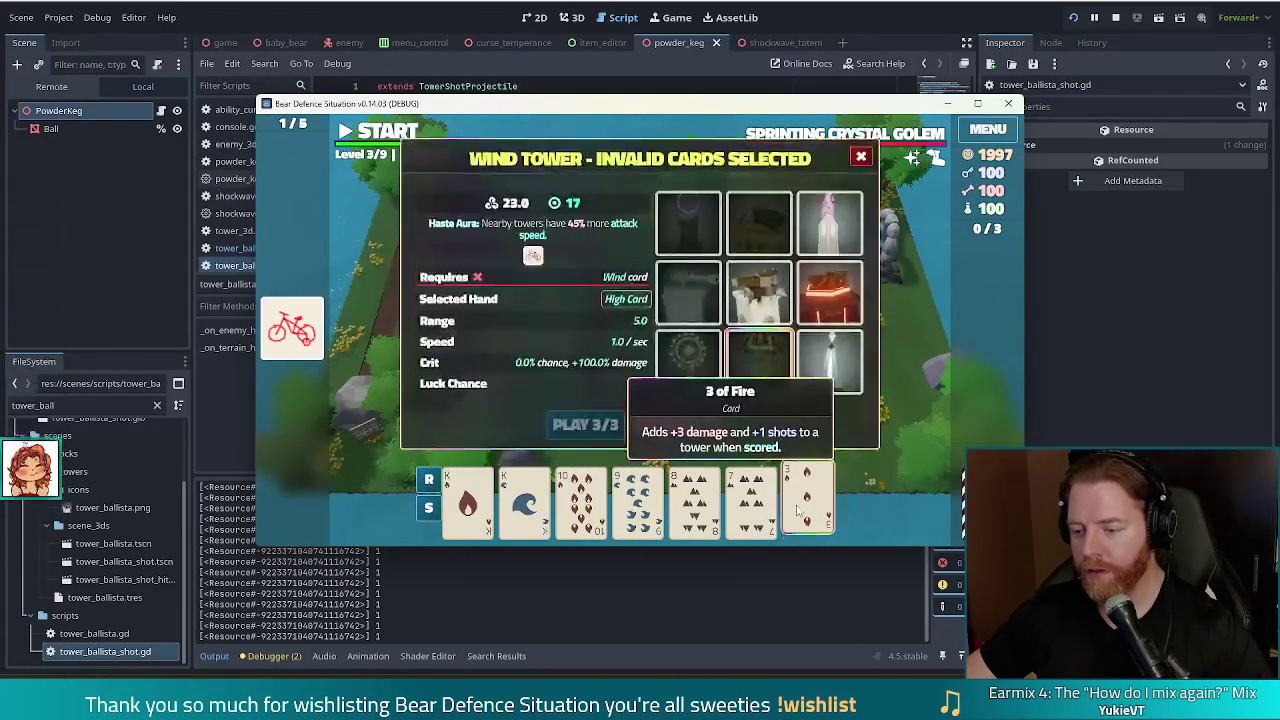
click(665, 435)
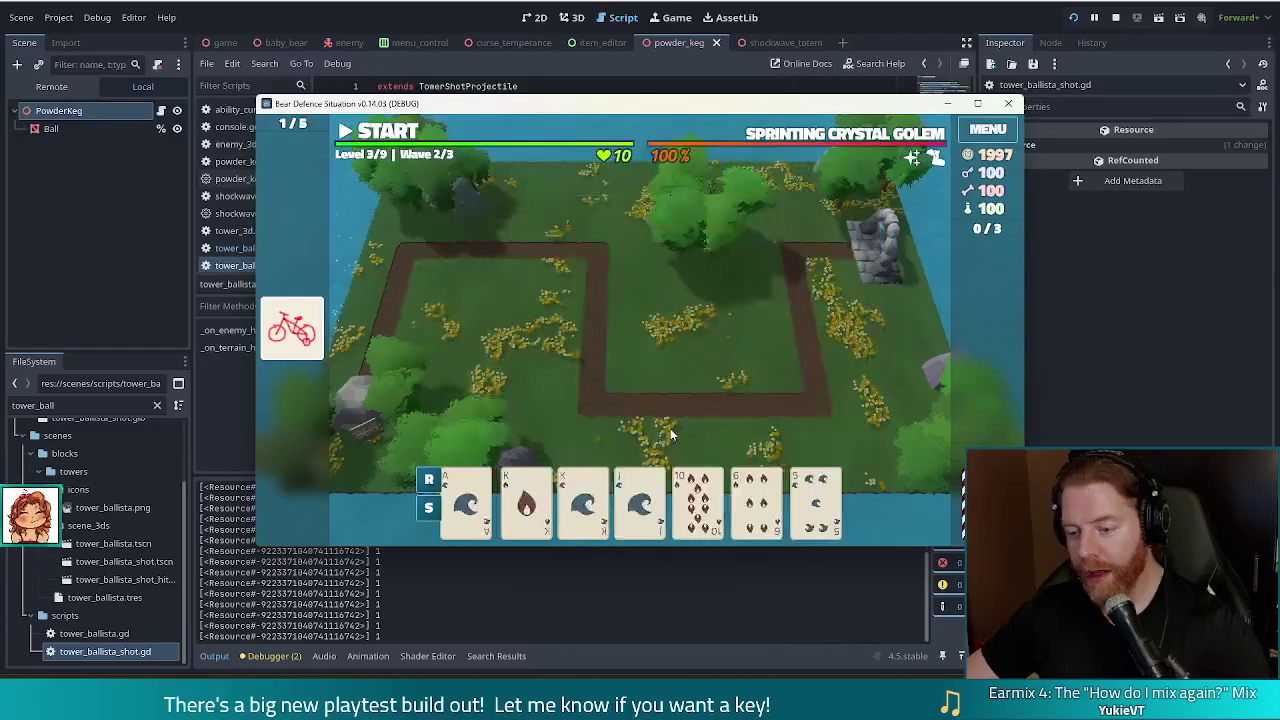
click(768, 493)
click(768, 493)
click(695, 495)
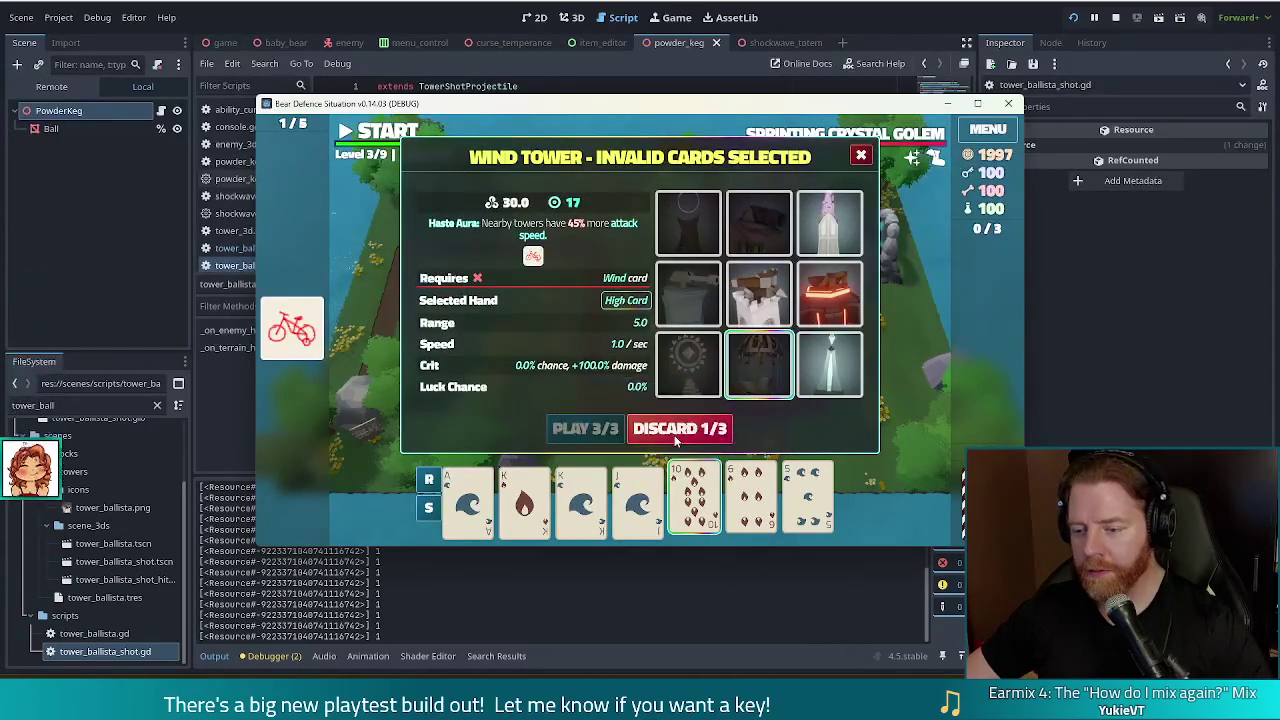
click(709, 433)
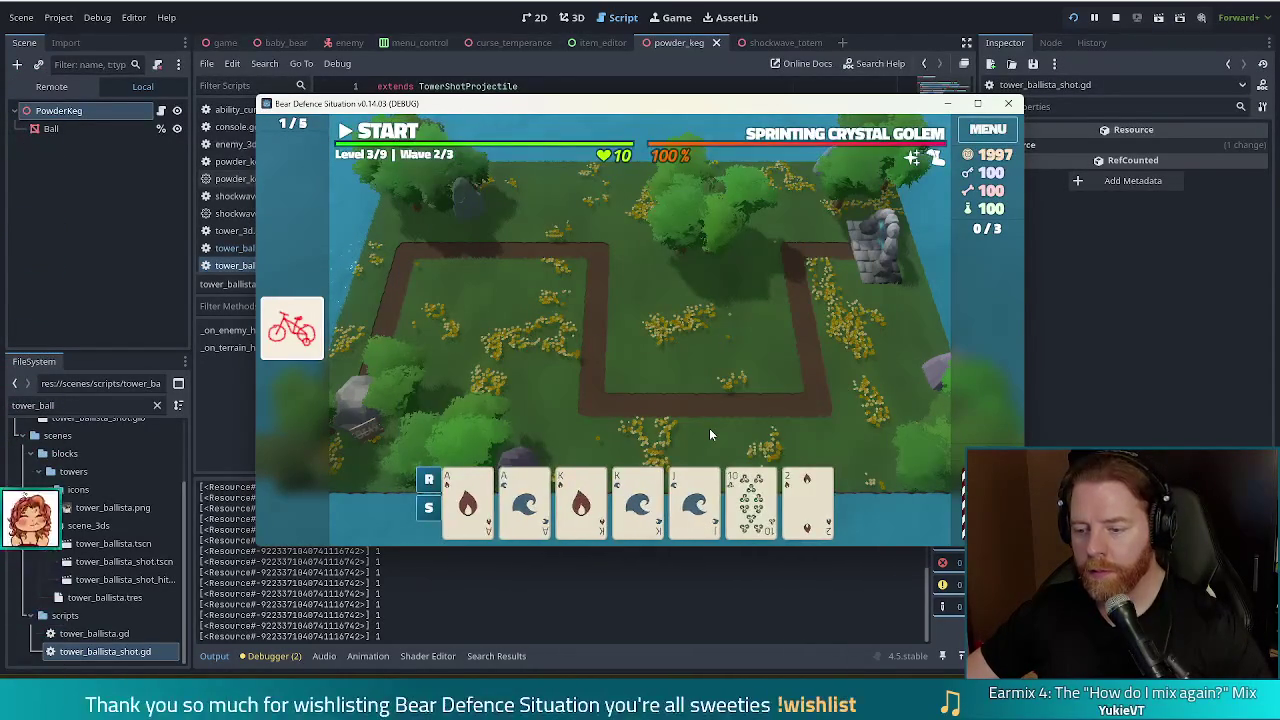
Run test_kit in the debug console and select the Jack of Water card
key(quoteleft)
text(test_kit)
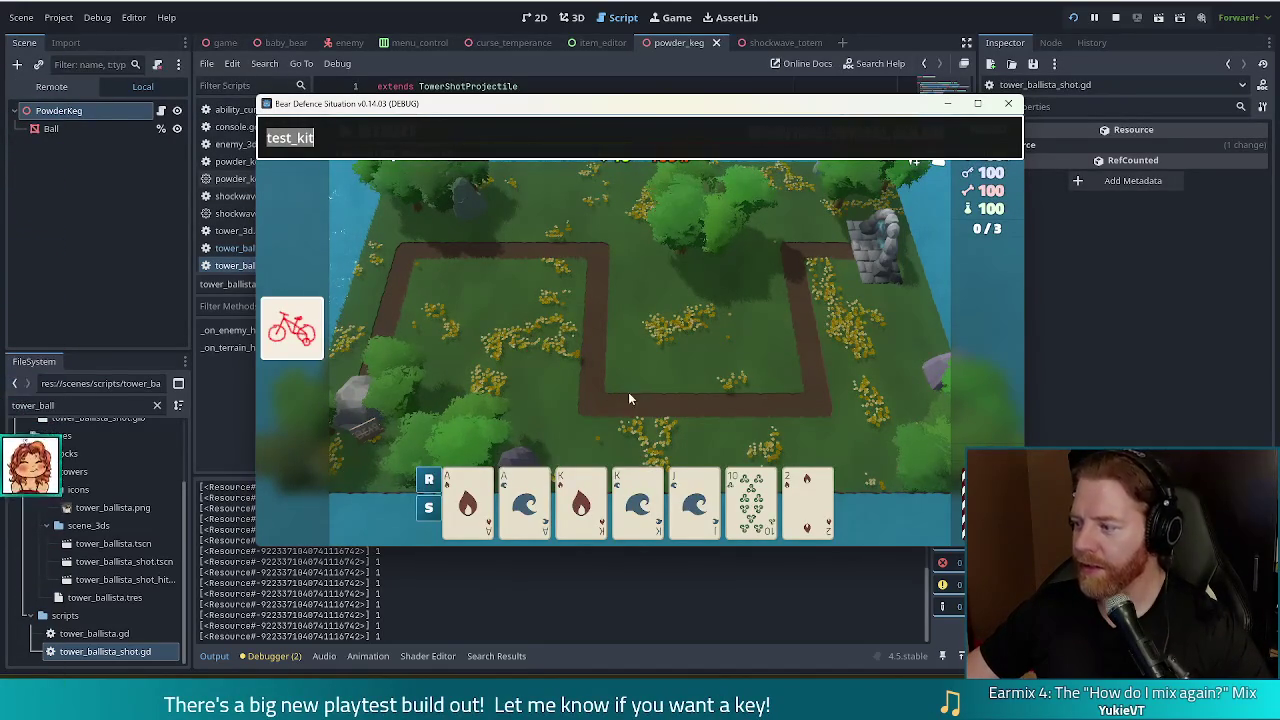
click(750, 500)
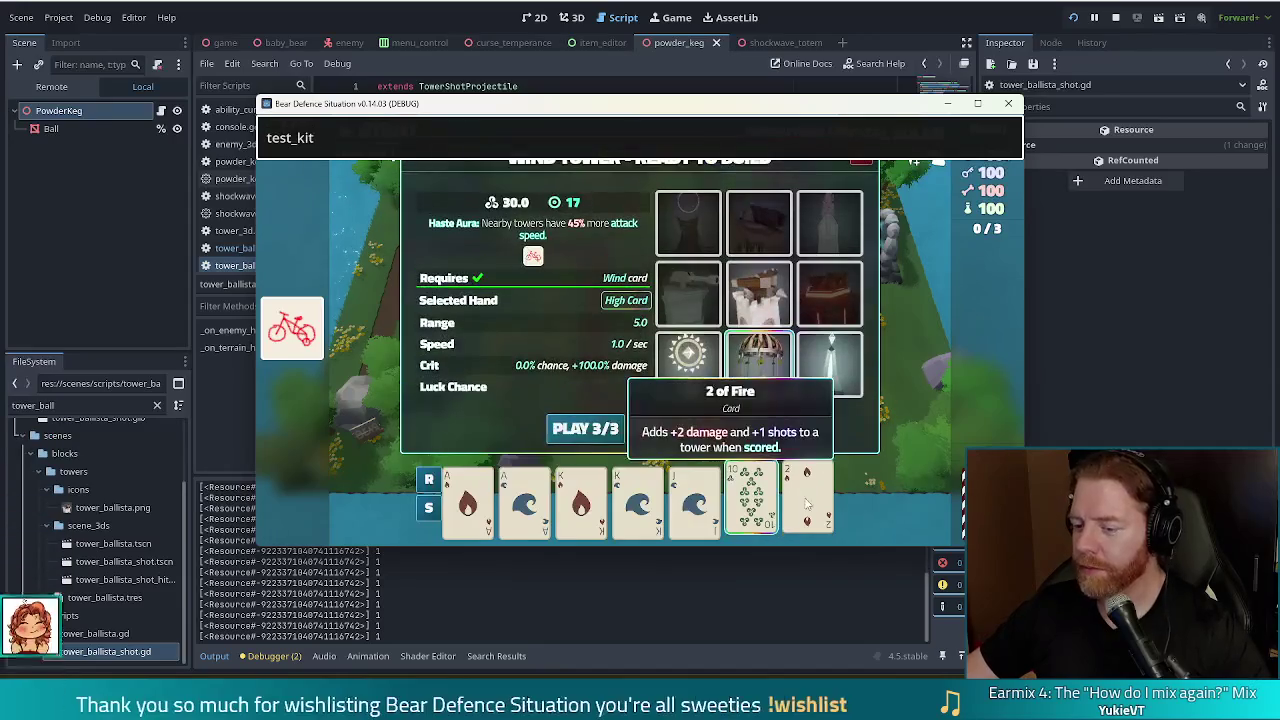
click(706, 513)
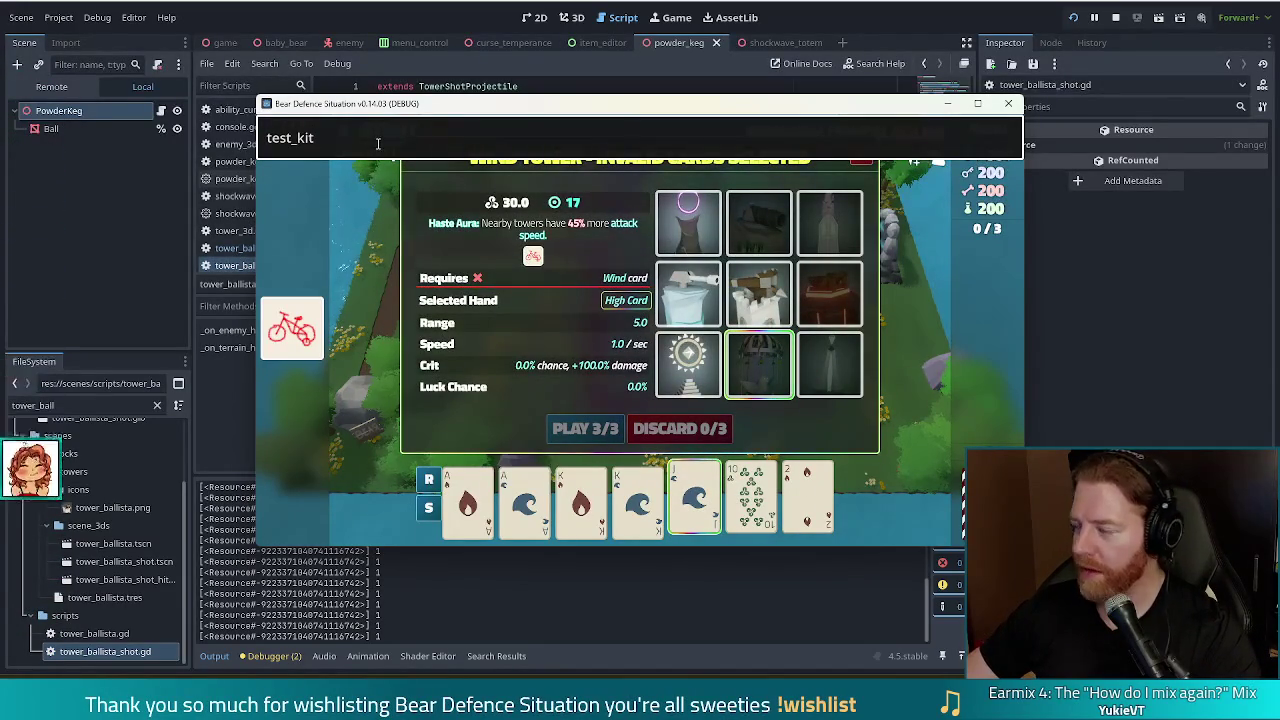
Discard the selected card with the console's discard command, select the Jack of Wind, and close the console
drag(378, 143, 150, 136)
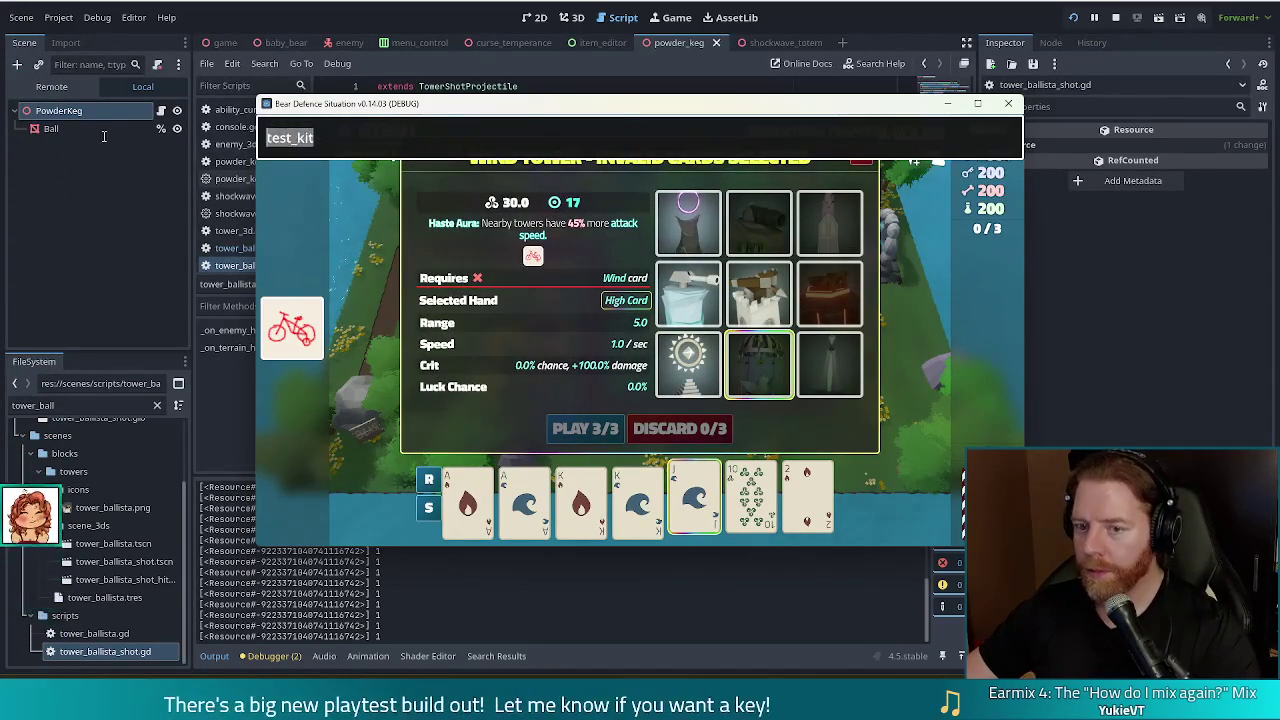
text(discard)
key(Return)
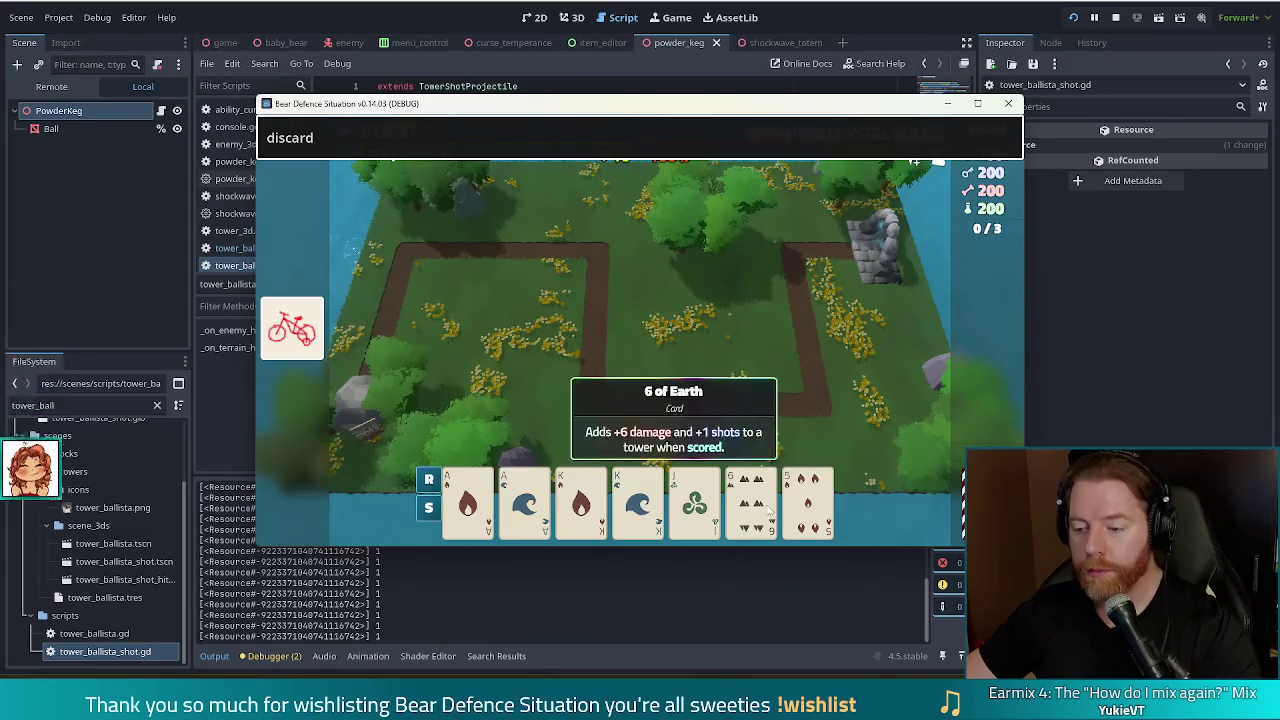
click(694, 500)
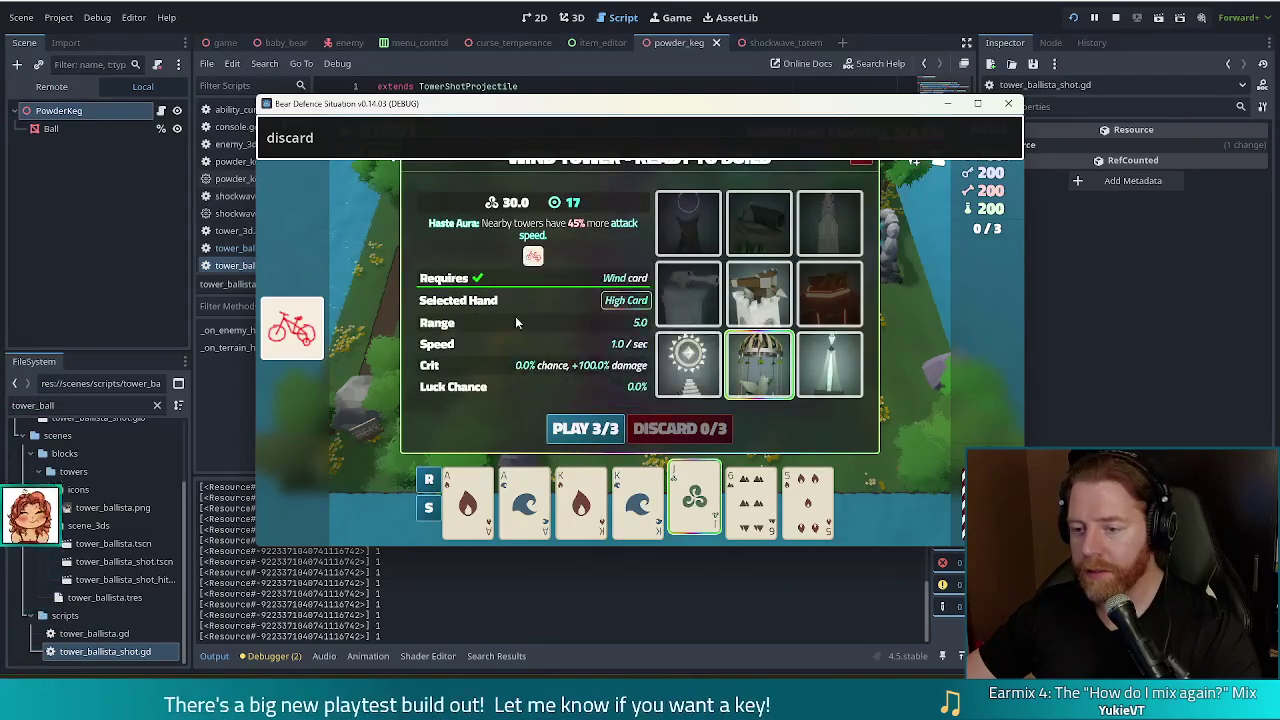
key(Escape)
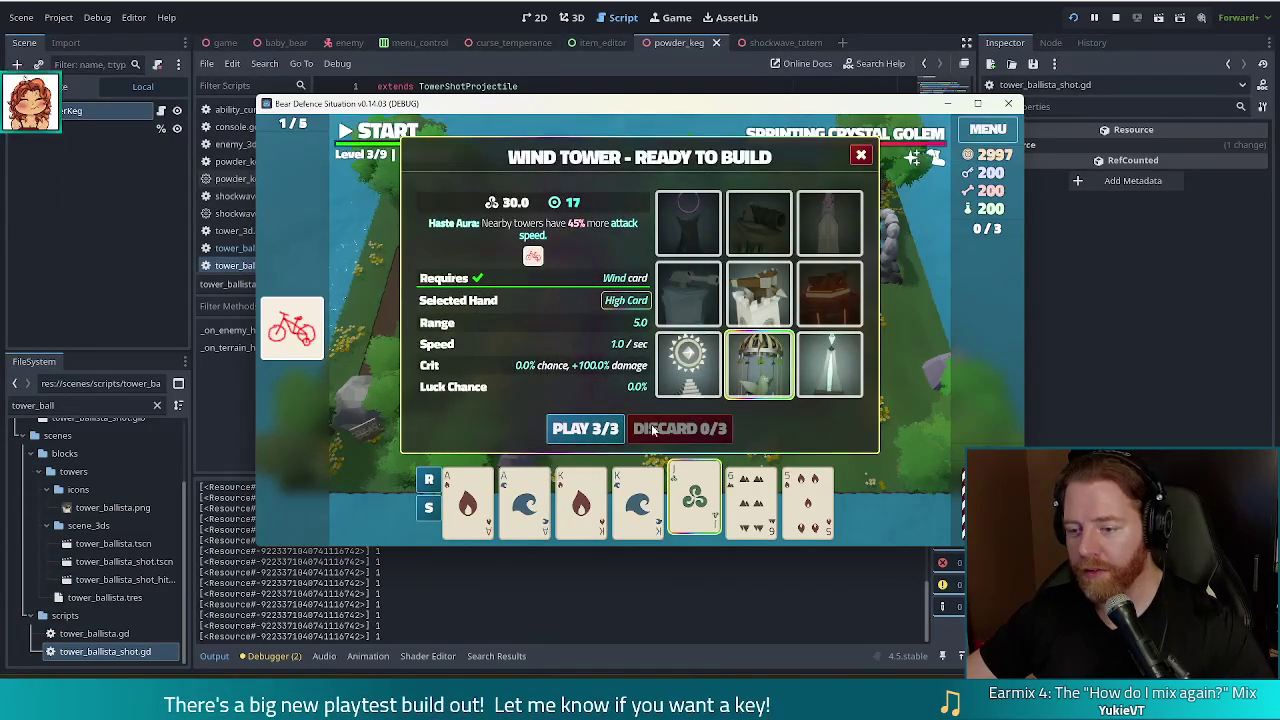
Place the Wind Tower in the path loop's centre, start wave 2, and pause mid-wave
click(583, 429)
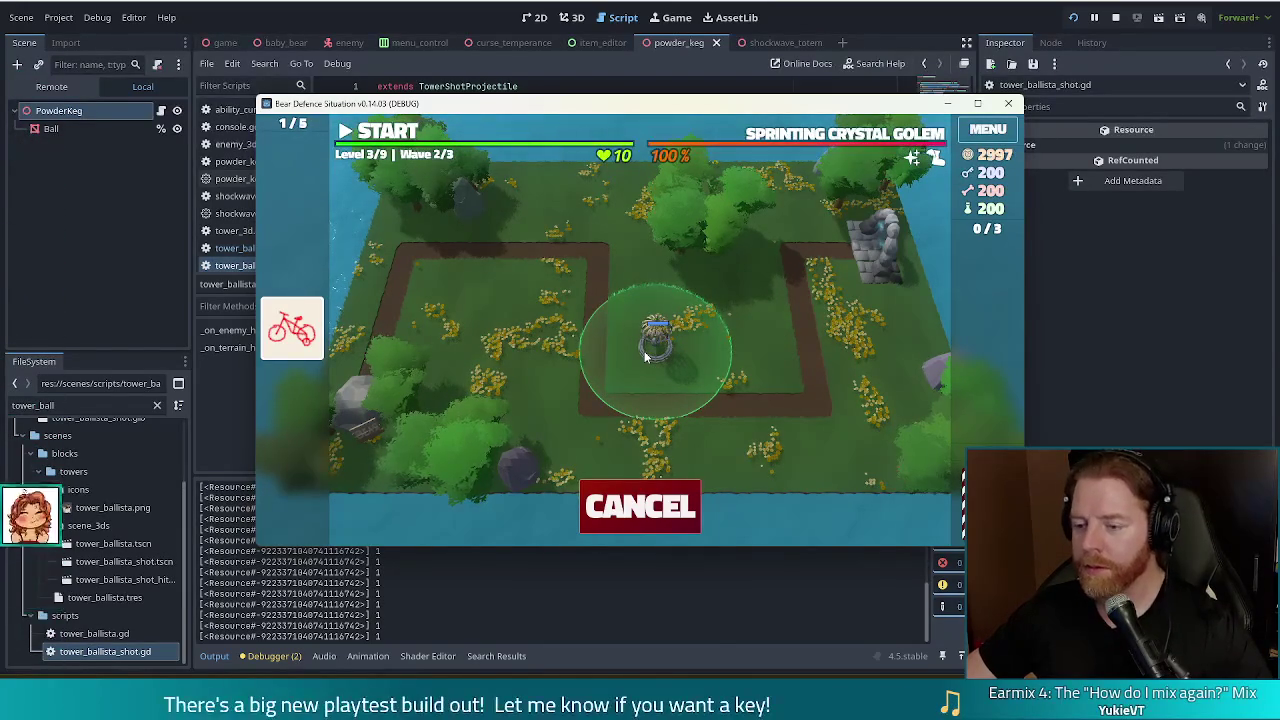
click(644, 351)
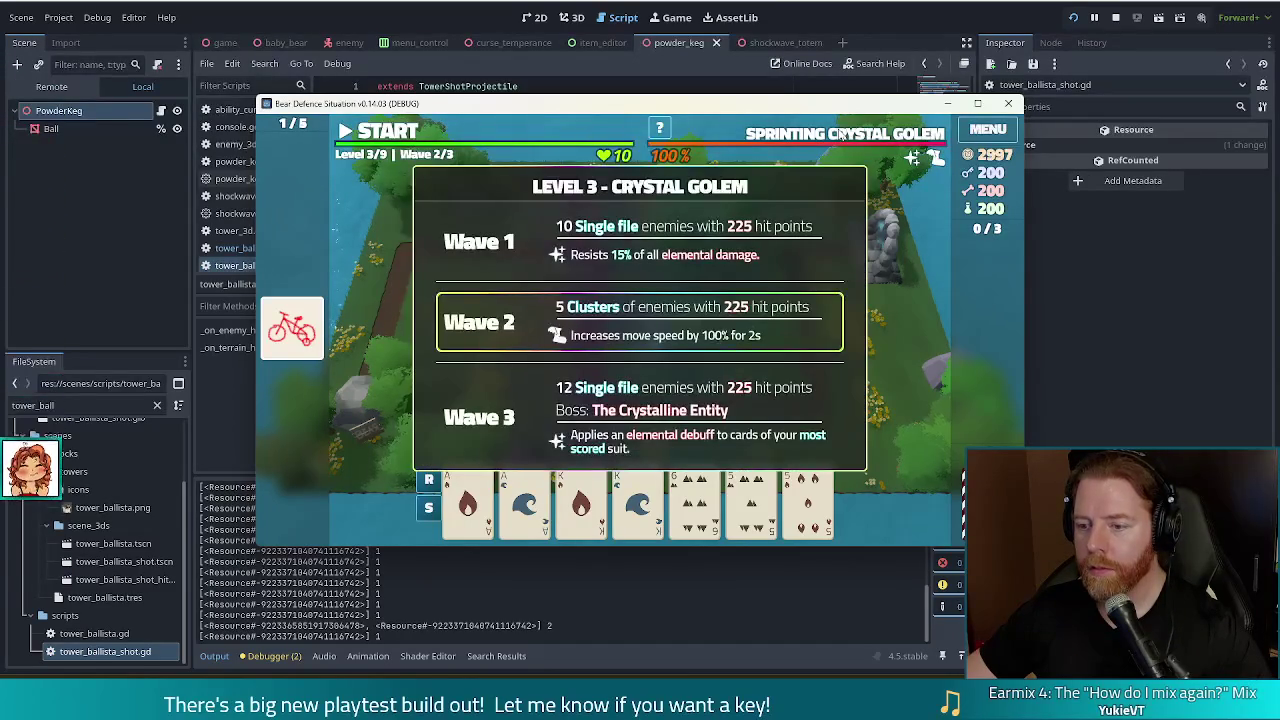
key(space)
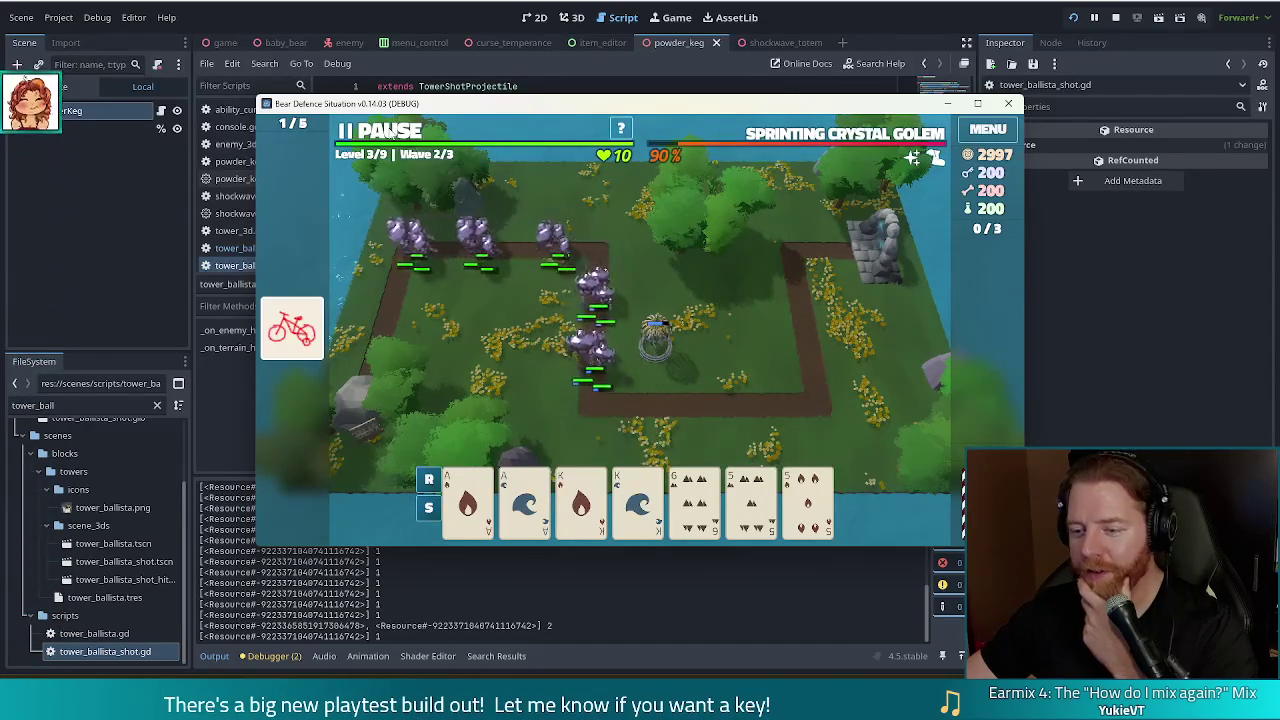
key(space)
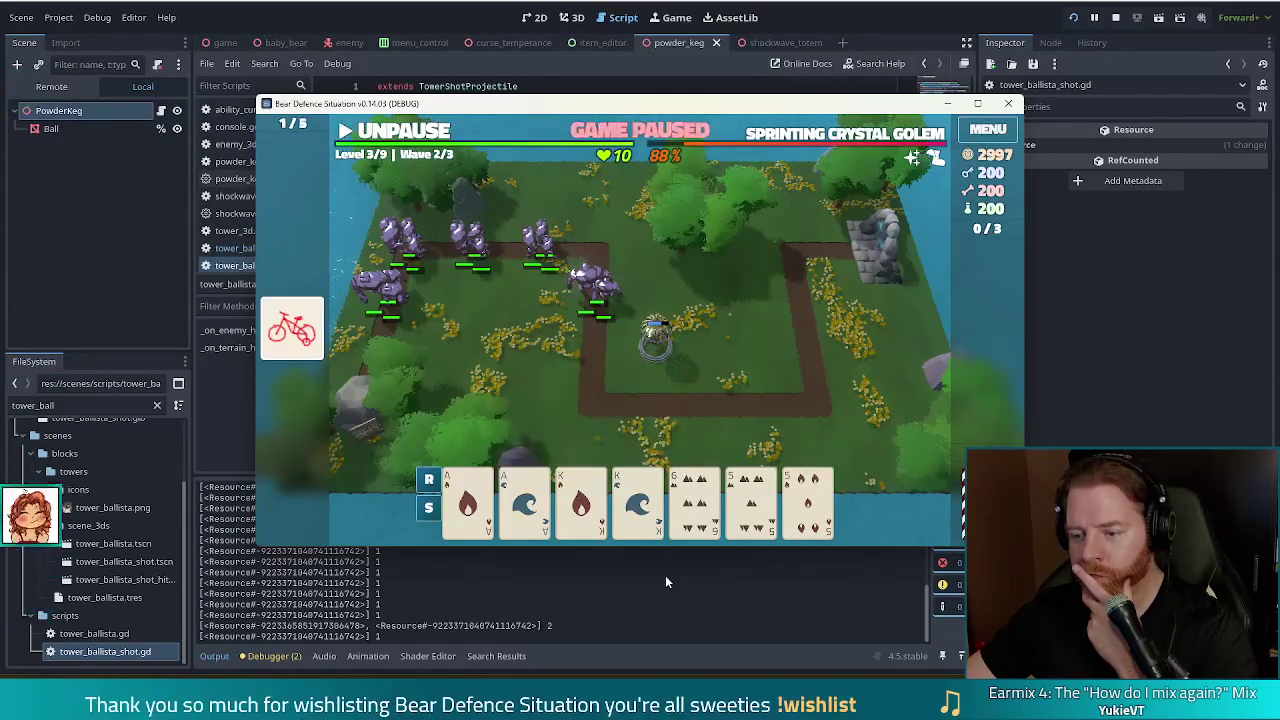
Select both 5 cards and discard the pair using the console's discard command
click(808, 500)
click(751, 500)
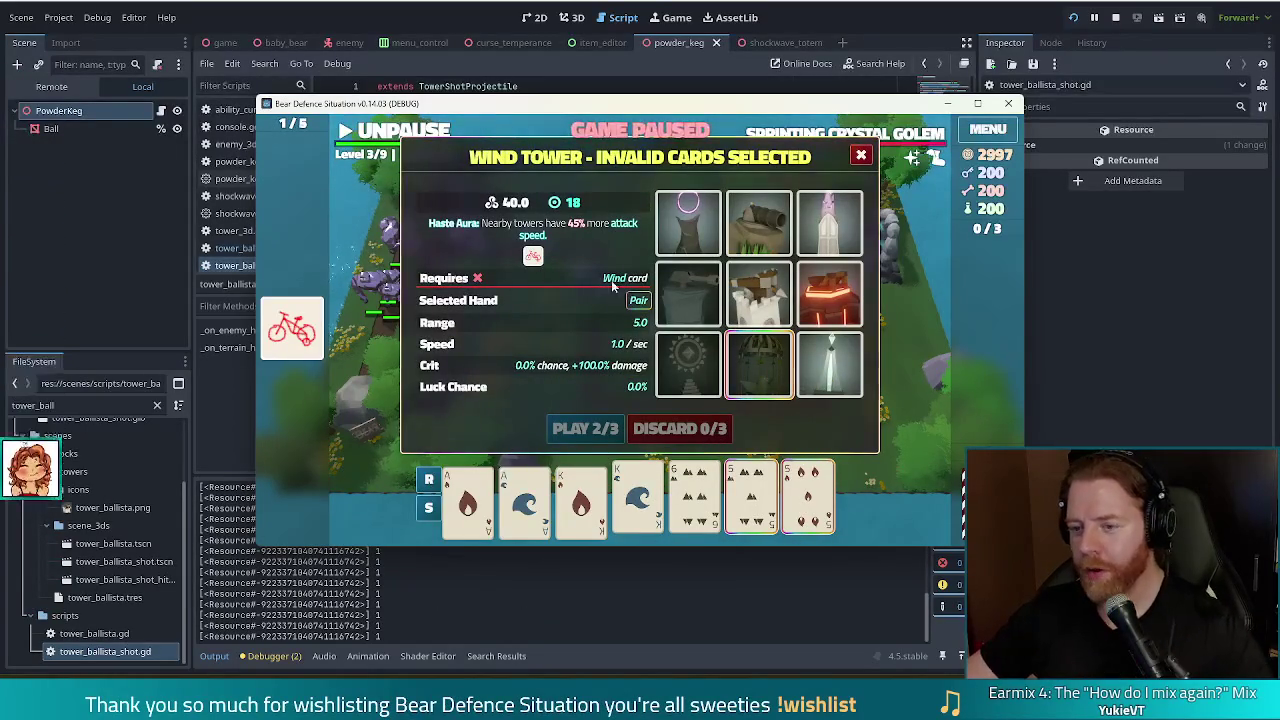
key(grave)
text(discard)
key(Return)
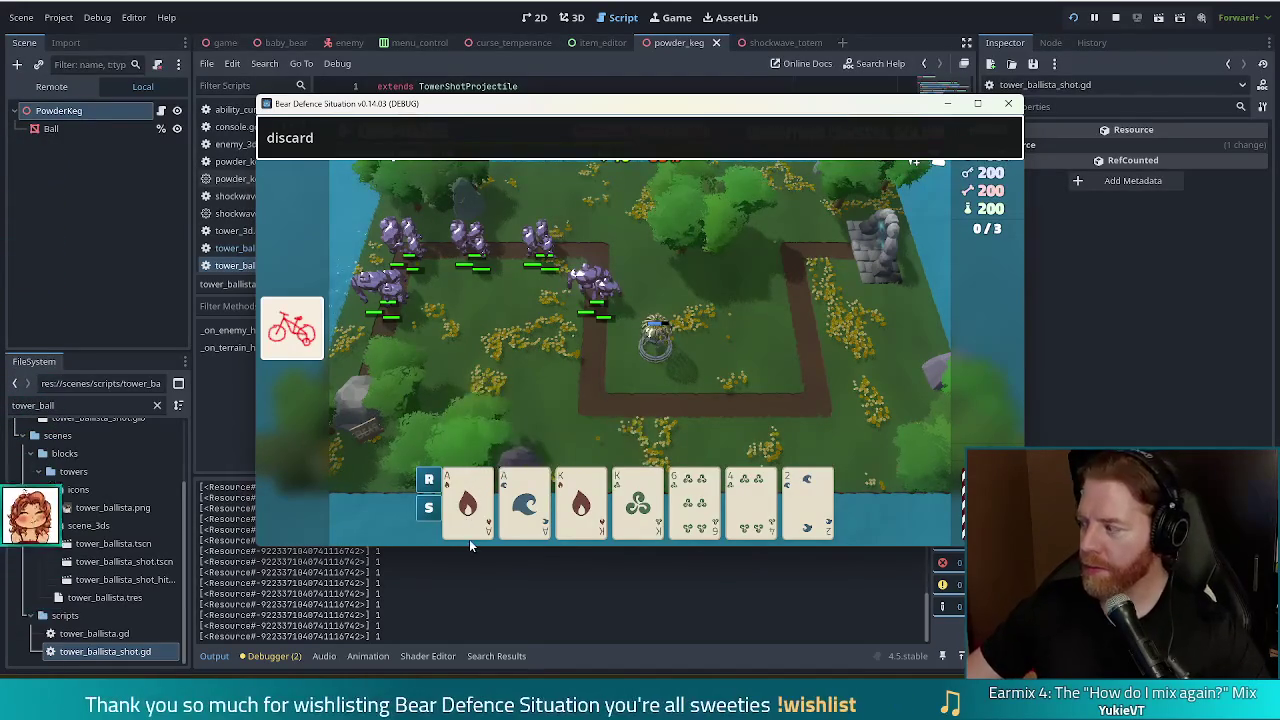
Build a King of Fire tower left of the path near the golems, then select the 8 card
mouse_move(480, 518)
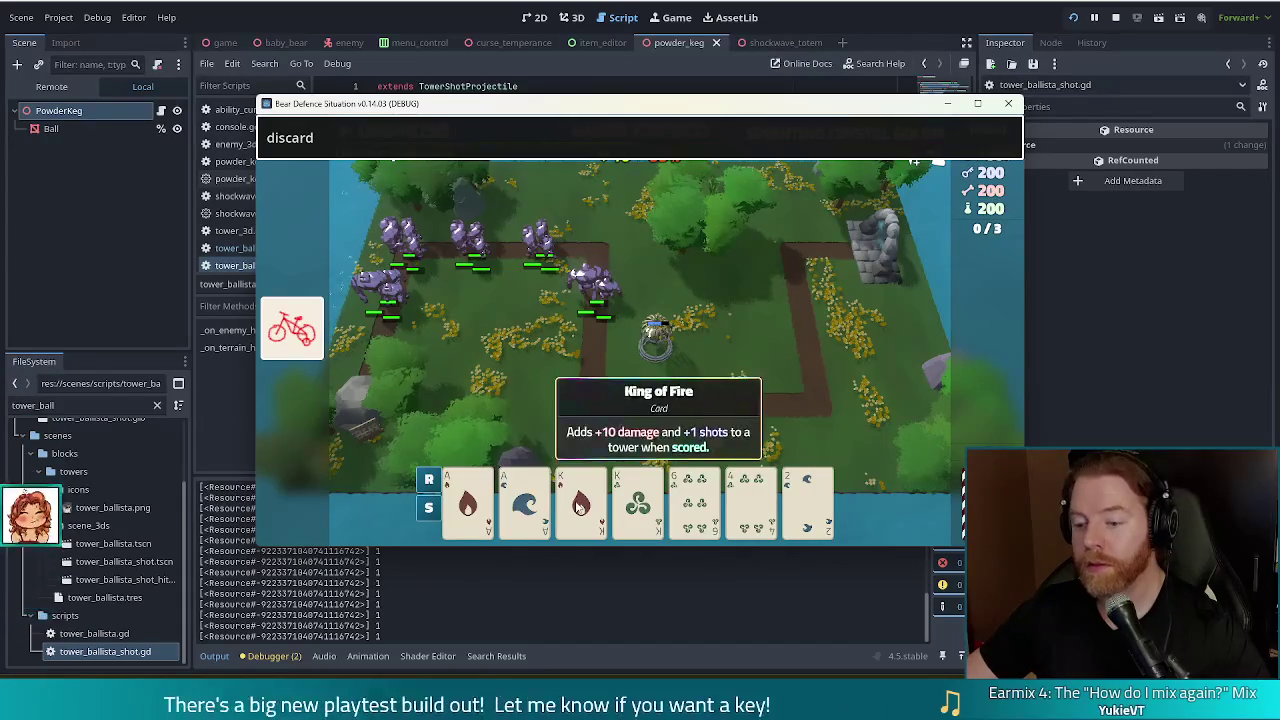
click(524, 500)
click(586, 428)
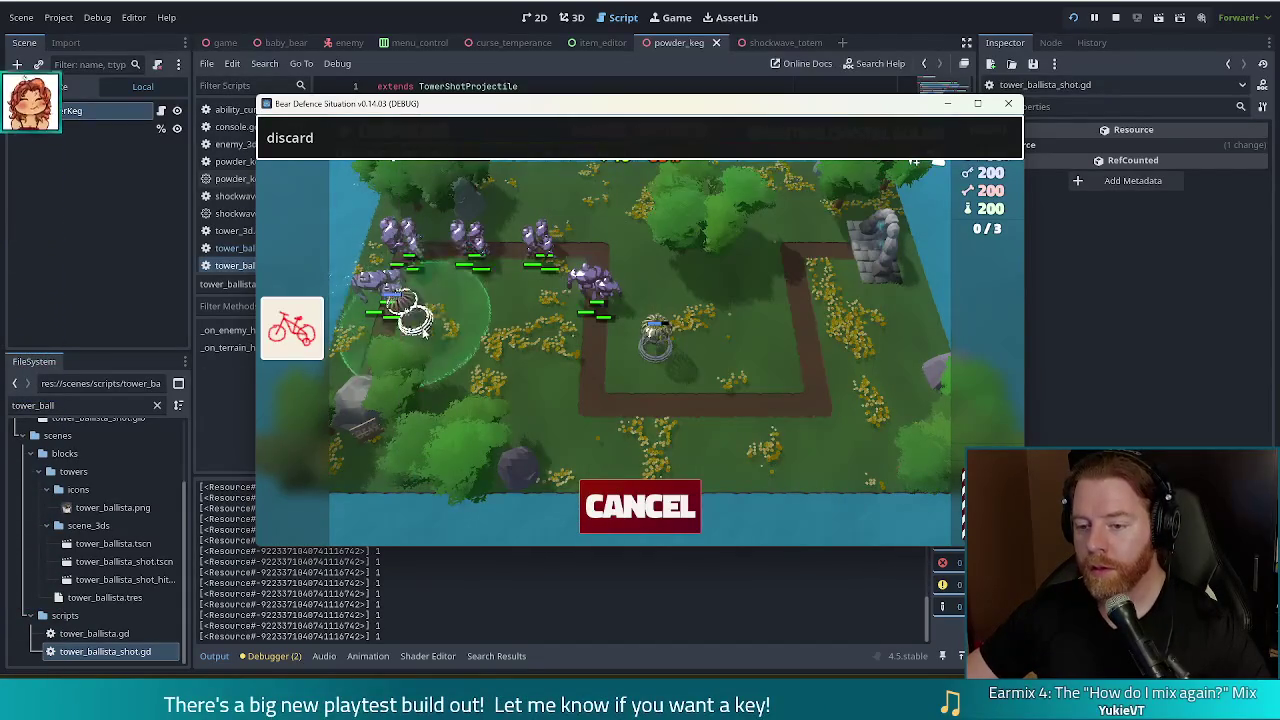
click(418, 340)
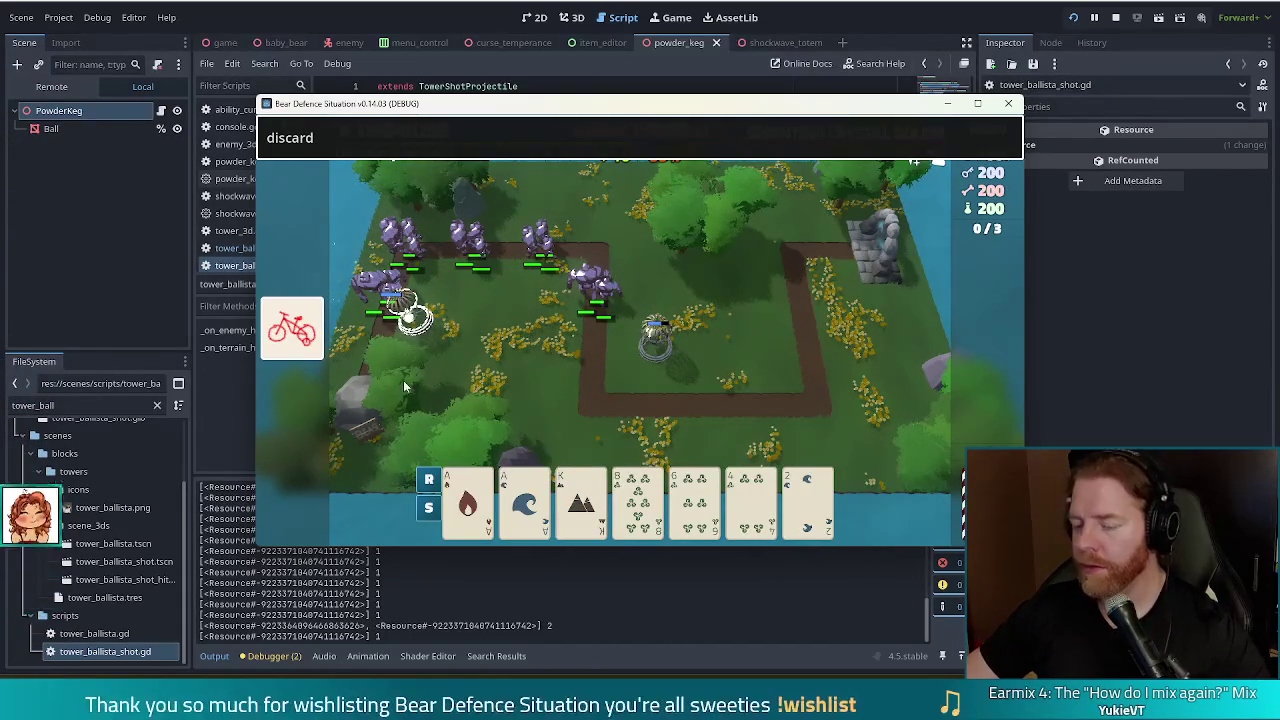
click(638, 500)
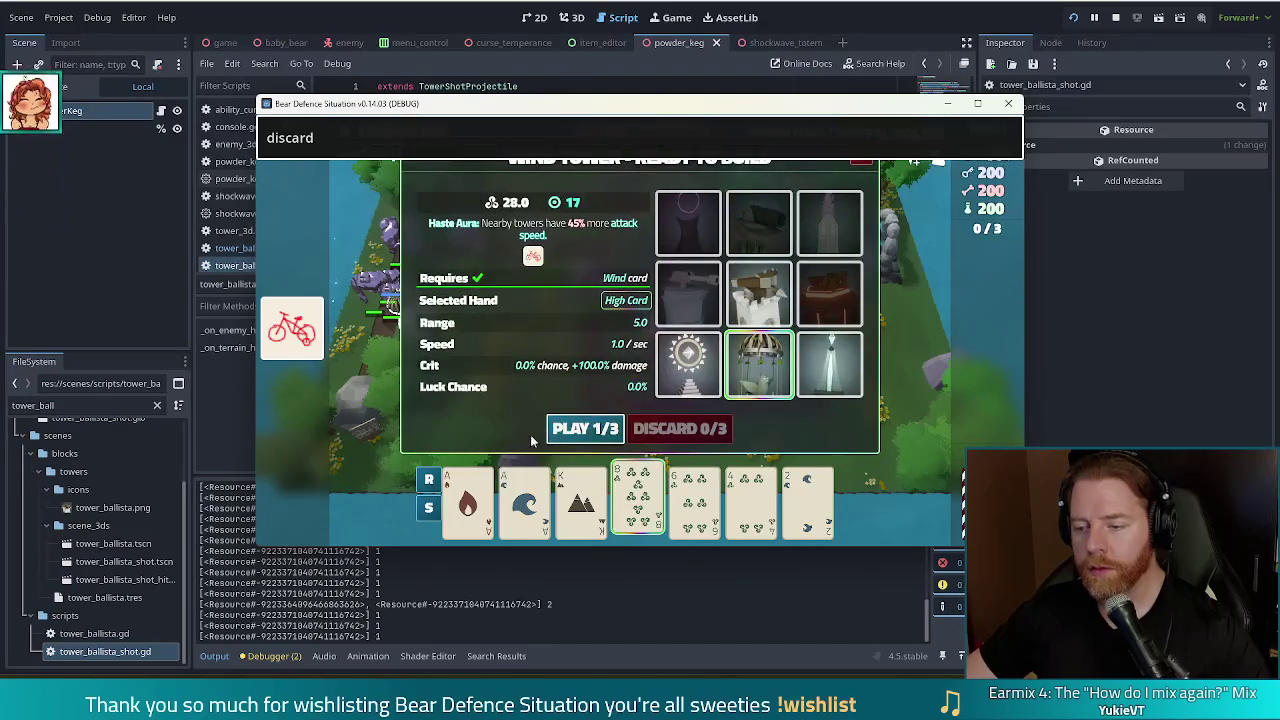
Build the Wind Tower beside the golems' path, close the debug console and resume the wave
click(586, 428)
click(482, 266)
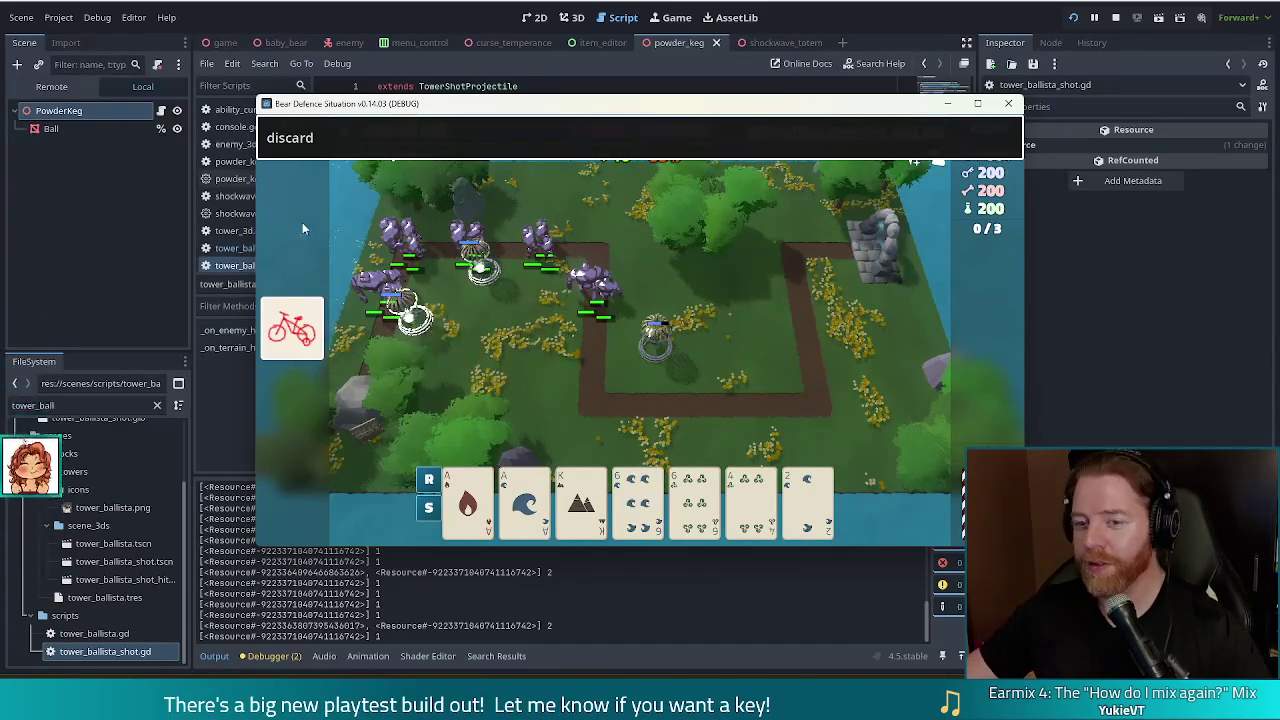
key(Return)
click(380, 130)
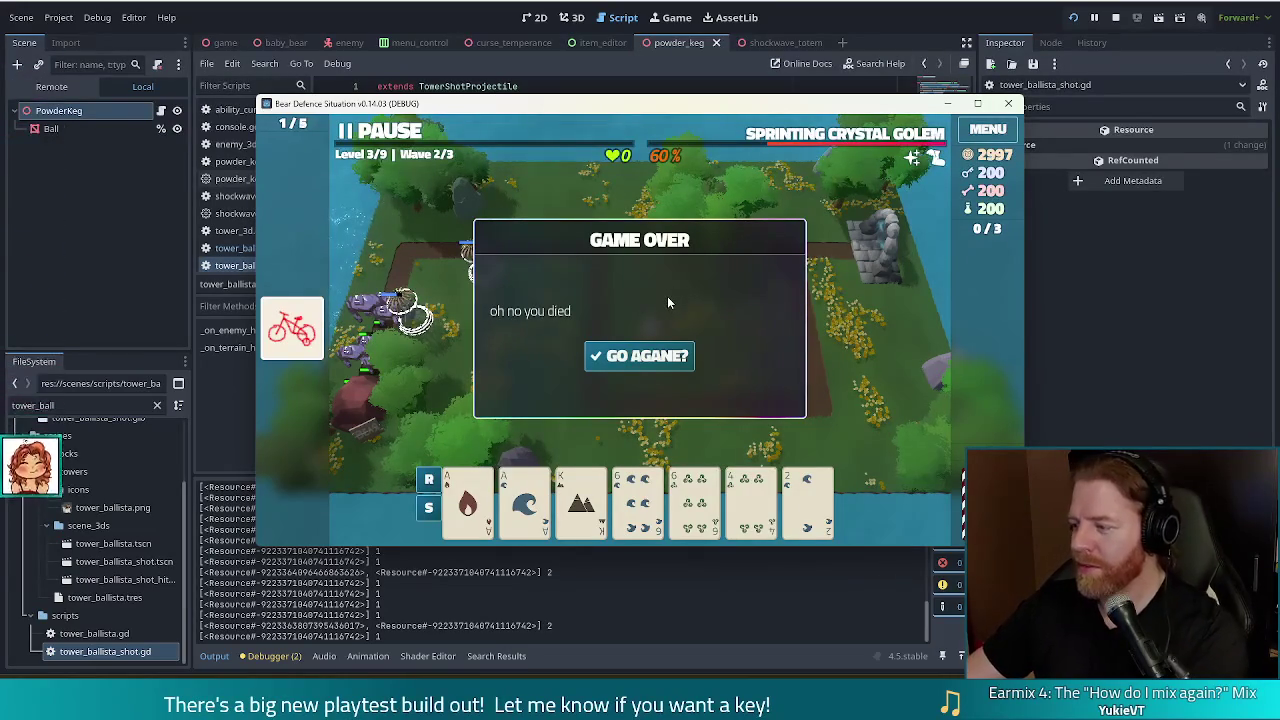
Retry from the Game Over screen, stop the debug run and relaunch it with F5
click(657, 358)
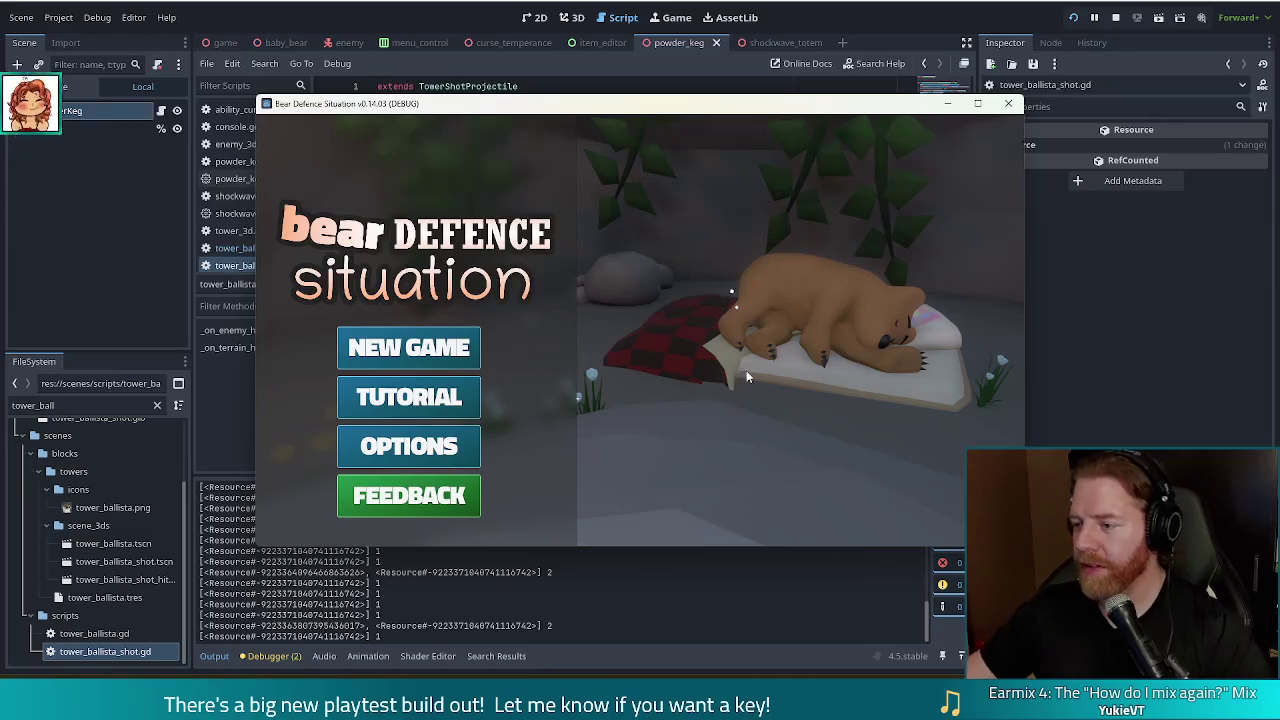
click(1115, 17)
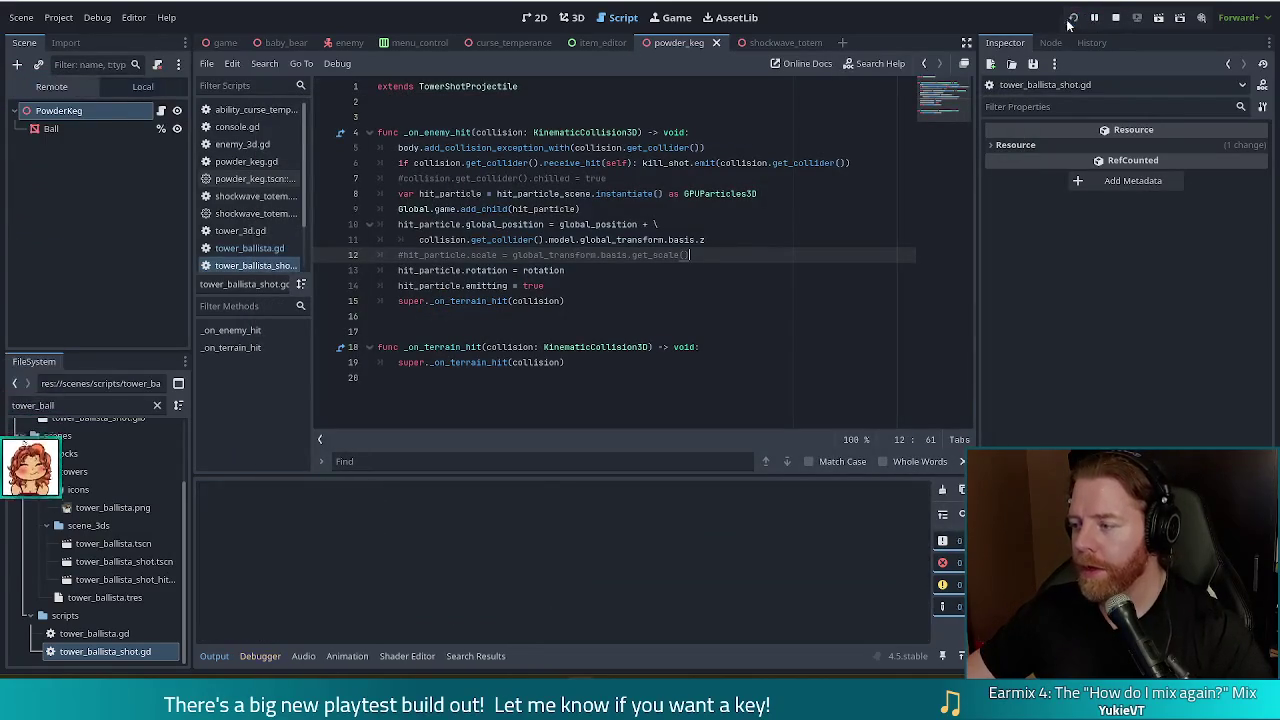
key(F5)
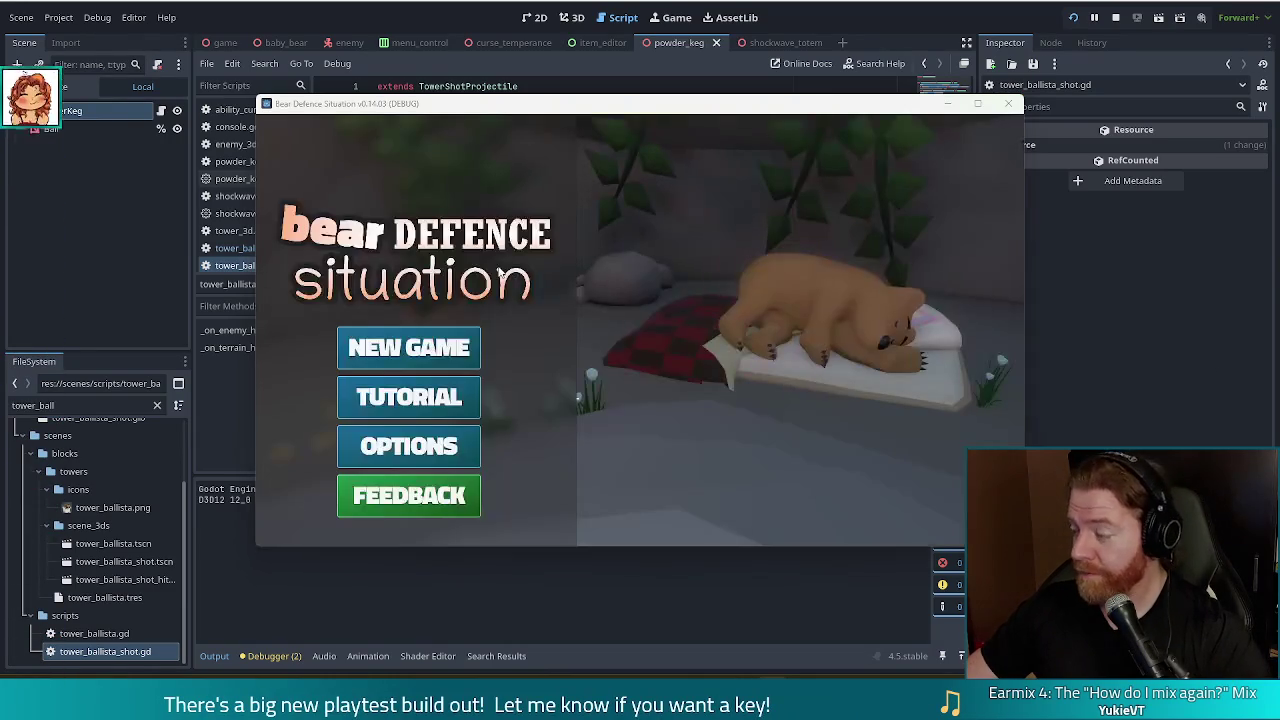
Choose NEW GAME on the title menu to load Level 1
click(428, 344)
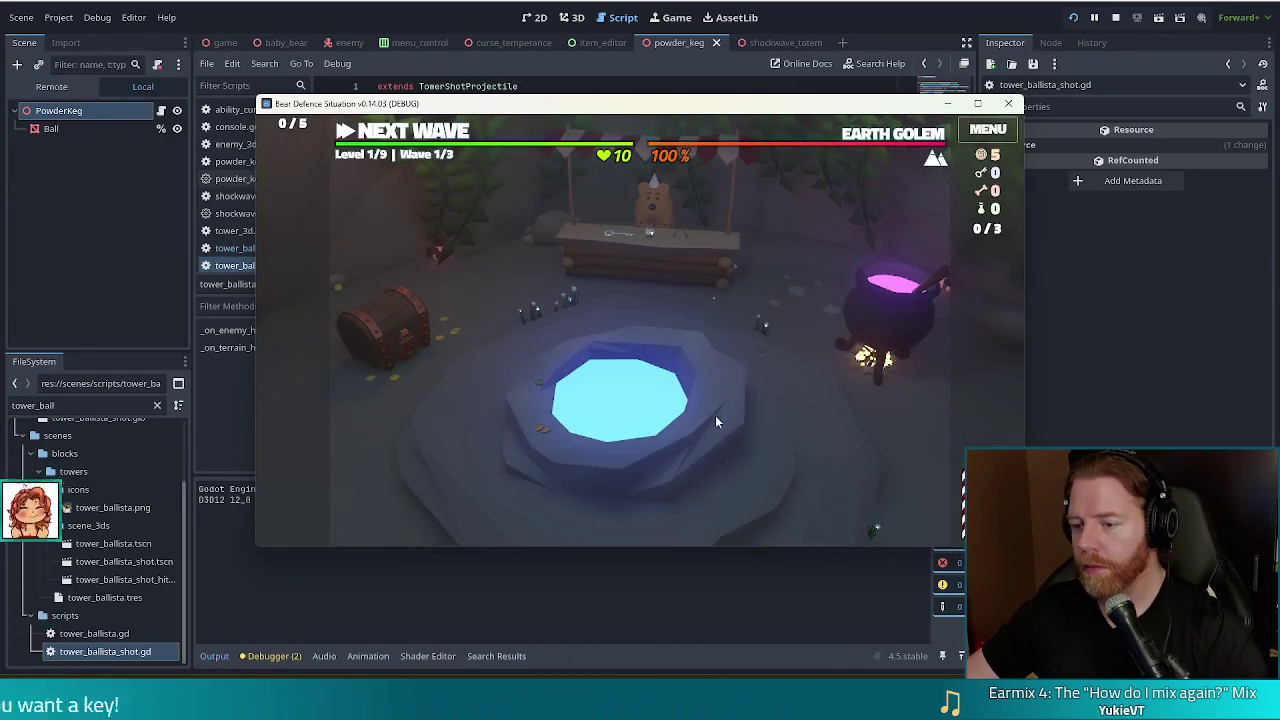
Throw coins in the wishing well, take Training Wheels, then select the 5 of Fire card
click(729, 398)
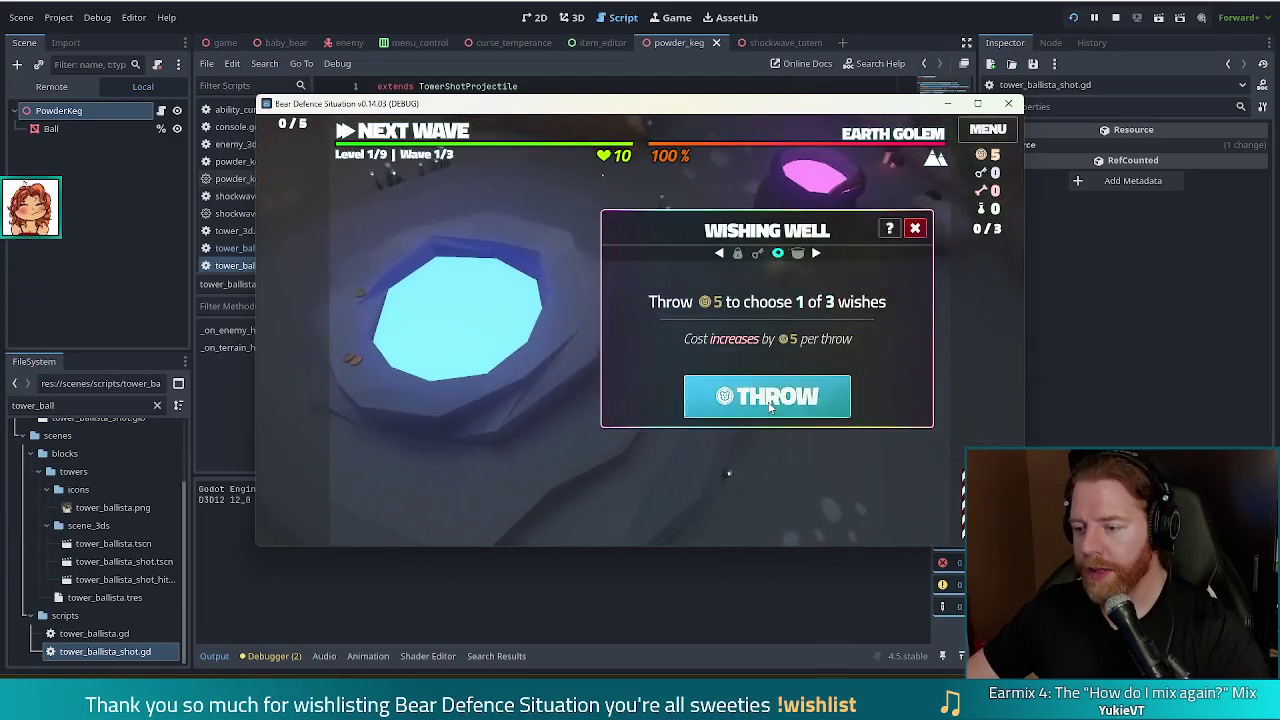
click(770, 403)
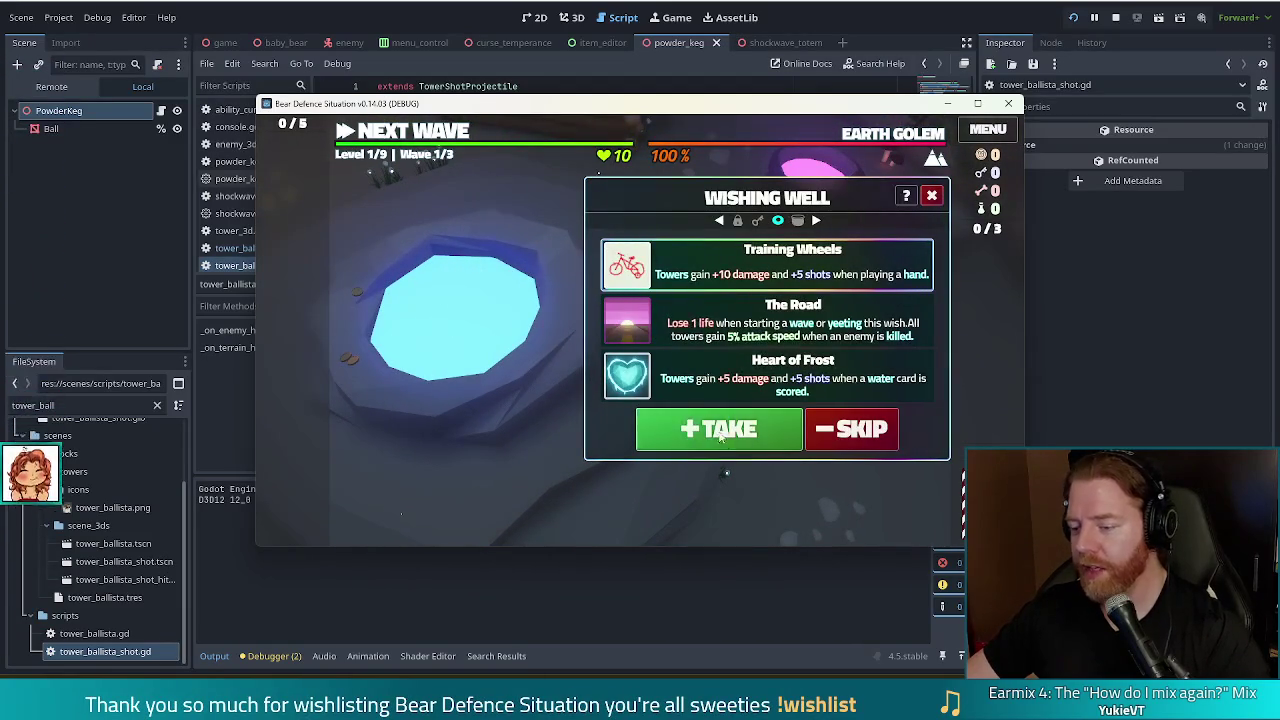
click(722, 436)
click(447, 131)
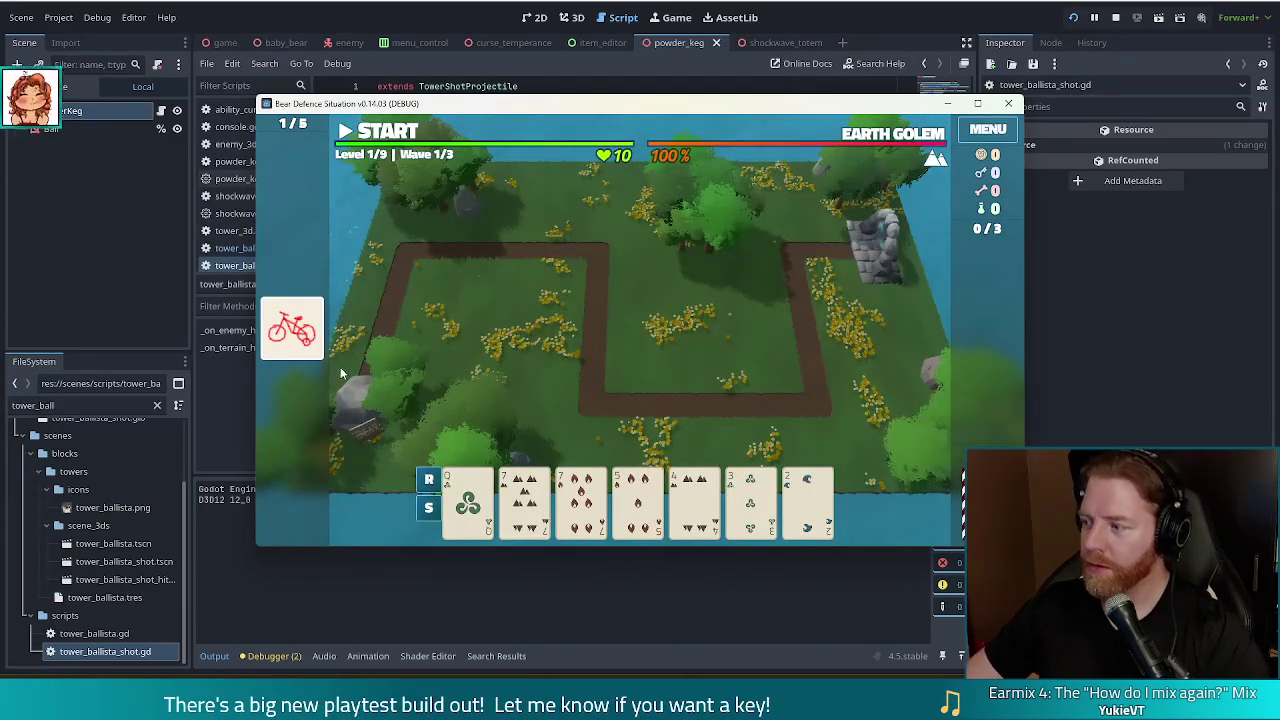
click(638, 500)
Discard unwanted cards, including the 4 of Earth and 6 of Wind, for new ones
click(807, 505)
click(695, 505)
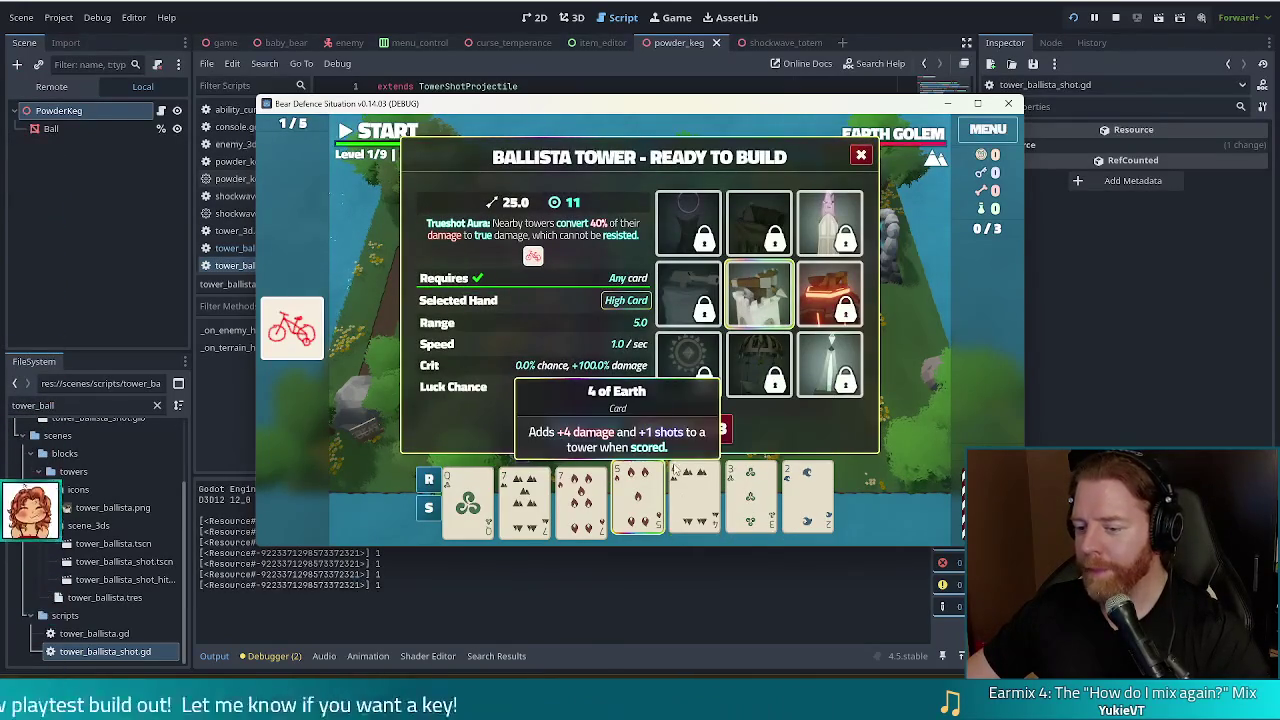
click(692, 430)
click(695, 500)
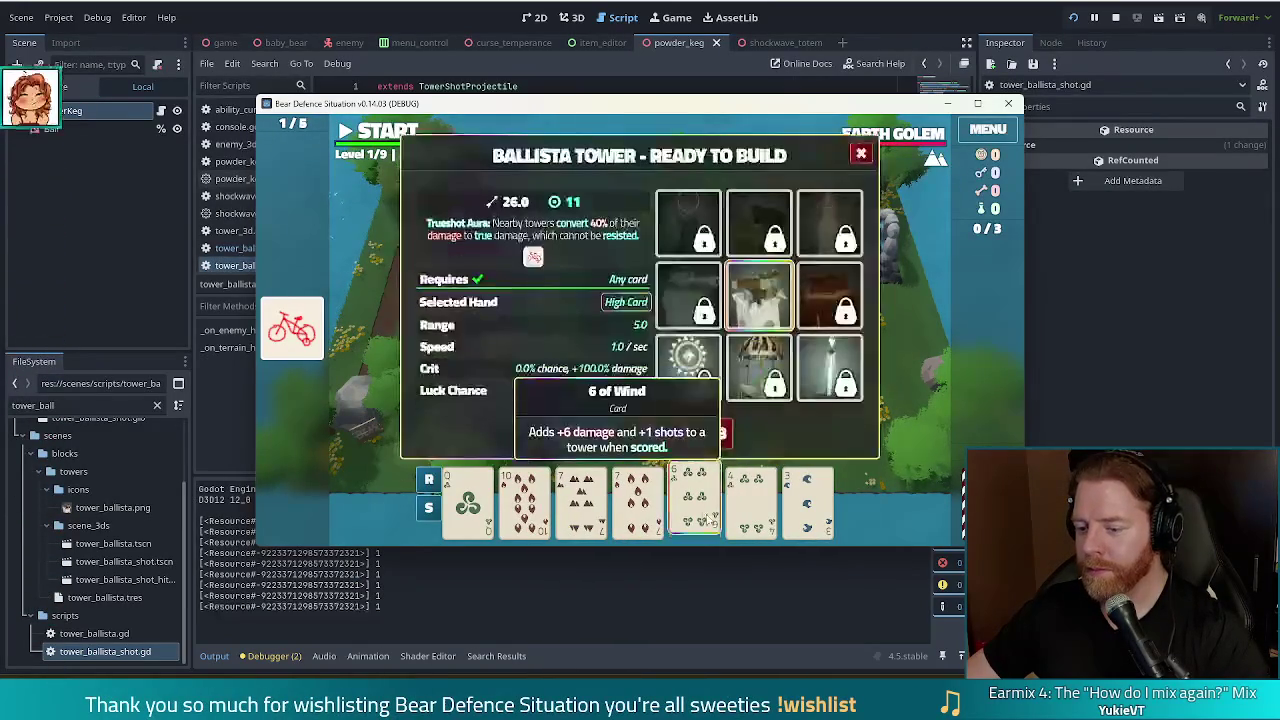
mouse_move(810, 357)
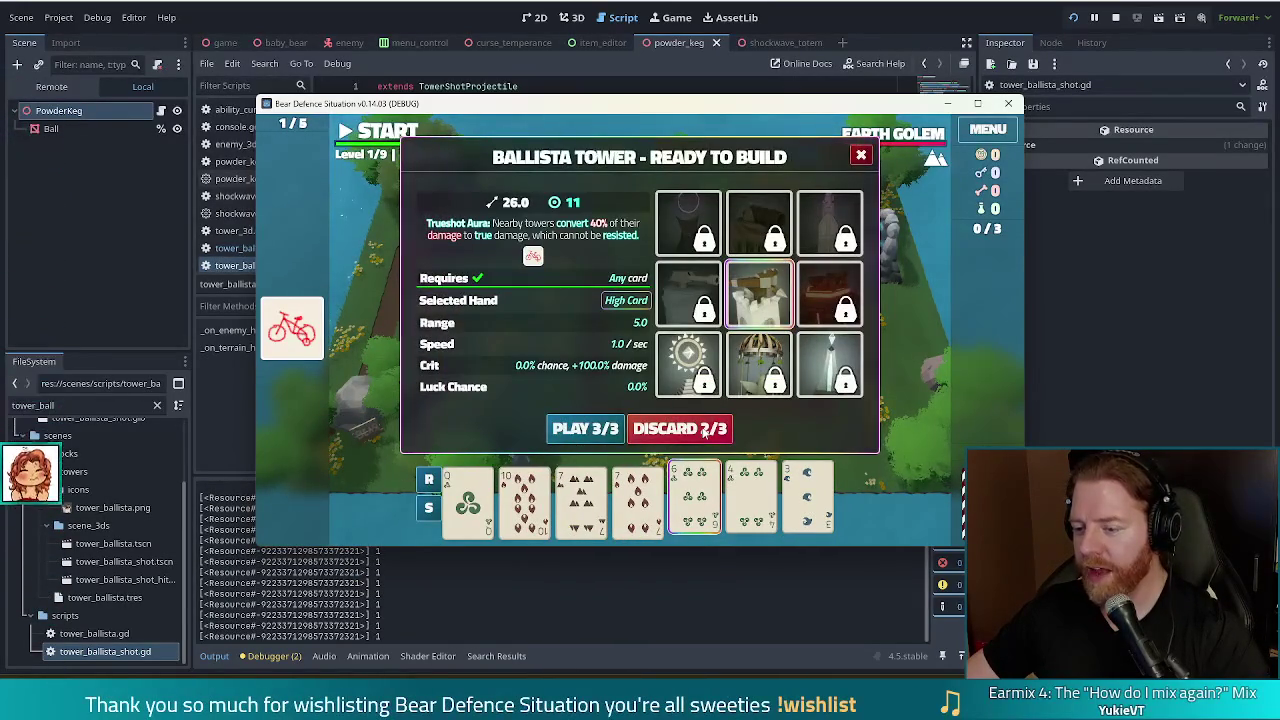
click(702, 426)
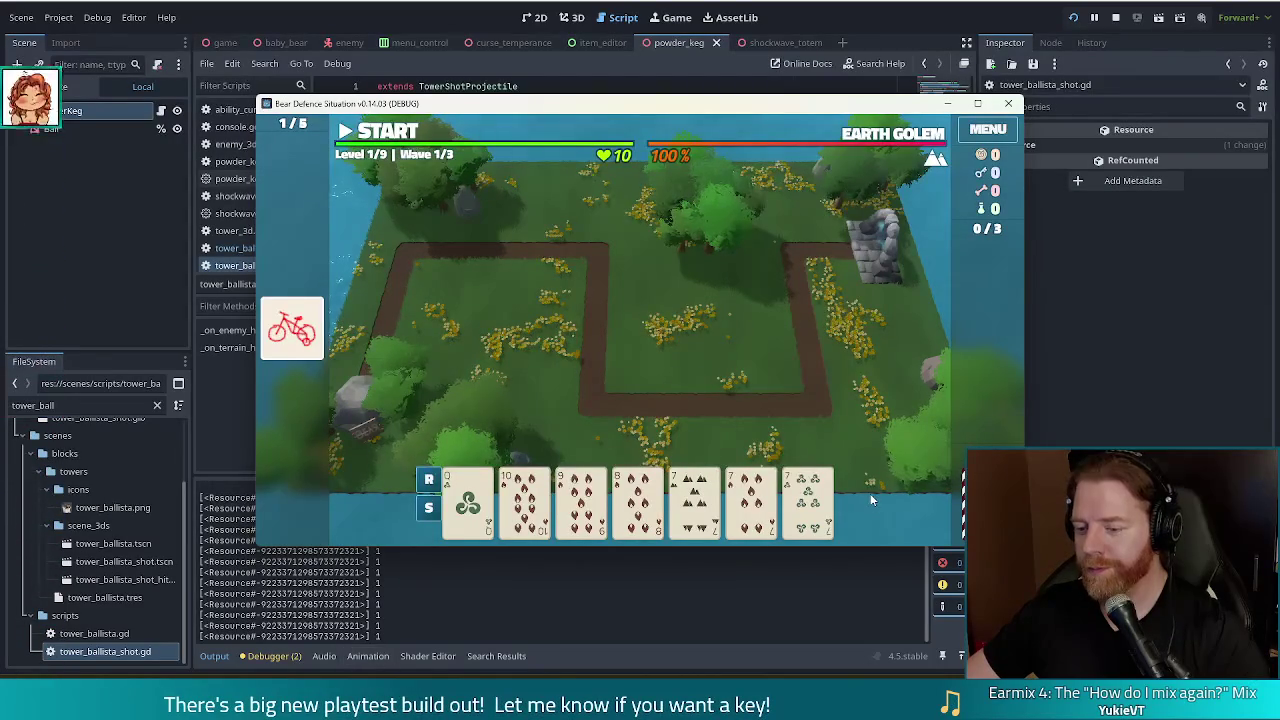
Build a ballista from three sevens inside the right path loop, then discard the King and Queen
click(695, 500)
click(808, 500)
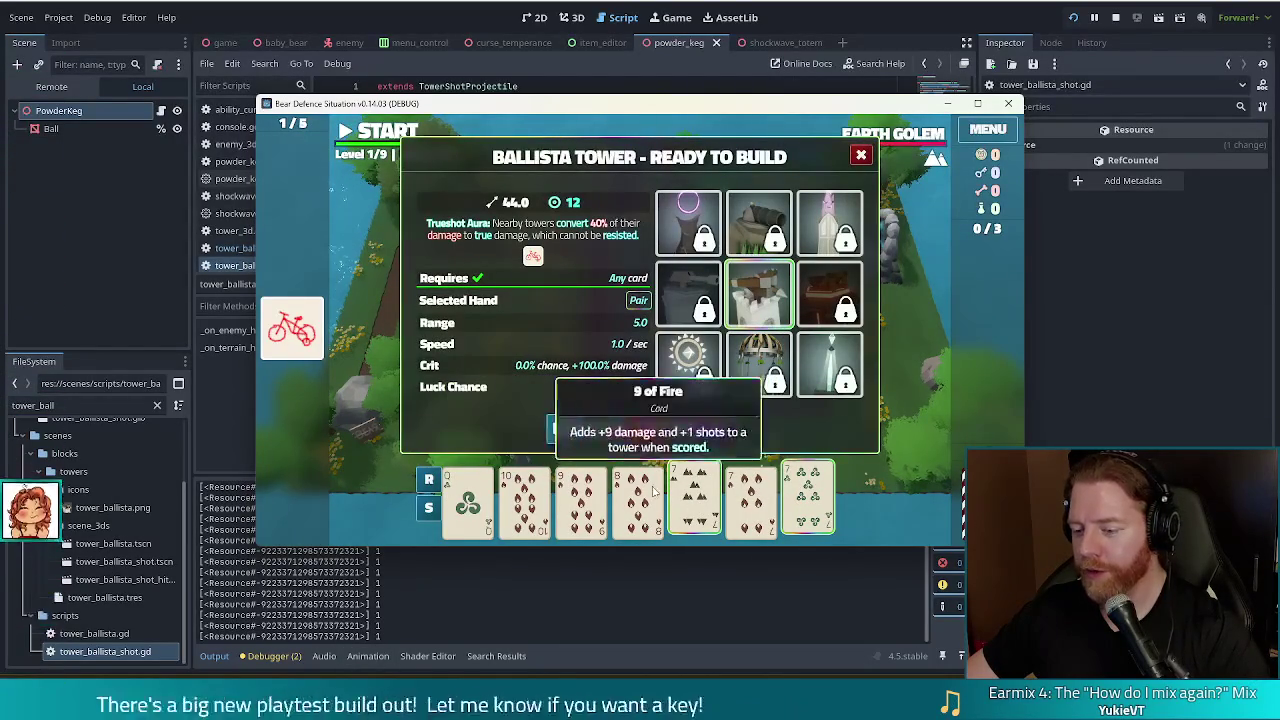
click(750, 500)
mouse_move(709, 636)
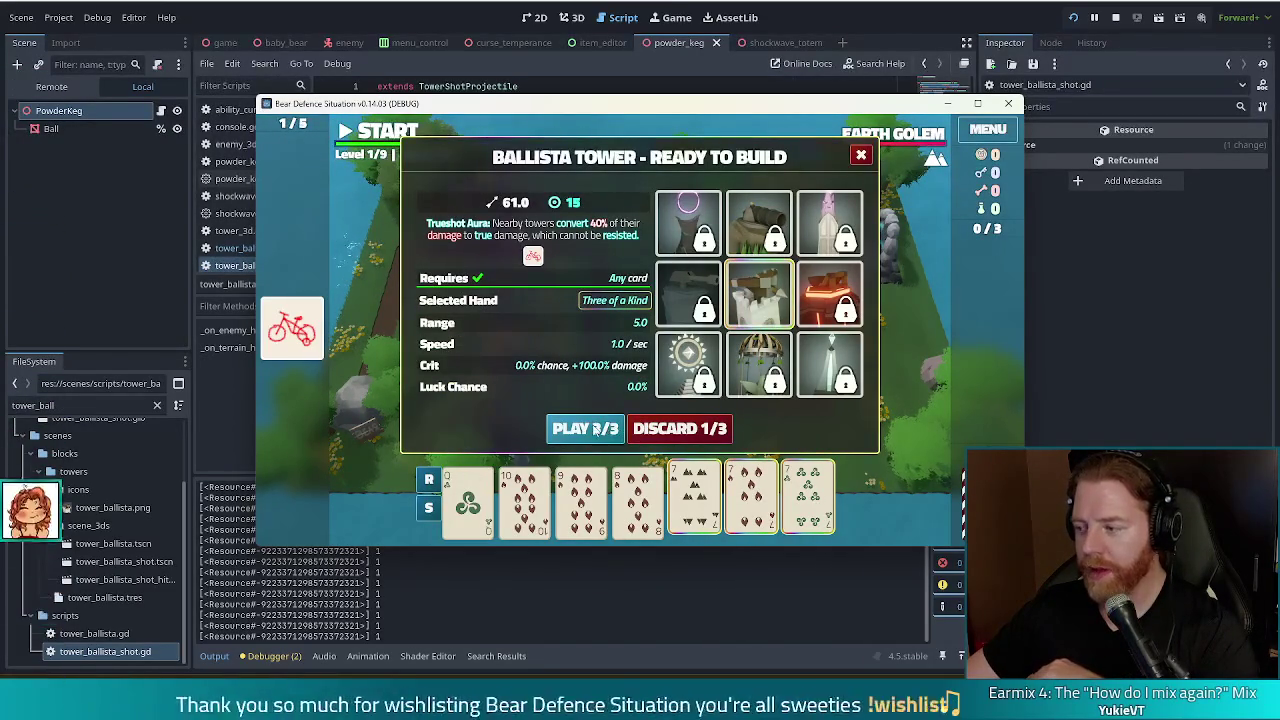
click(590, 428)
click(765, 325)
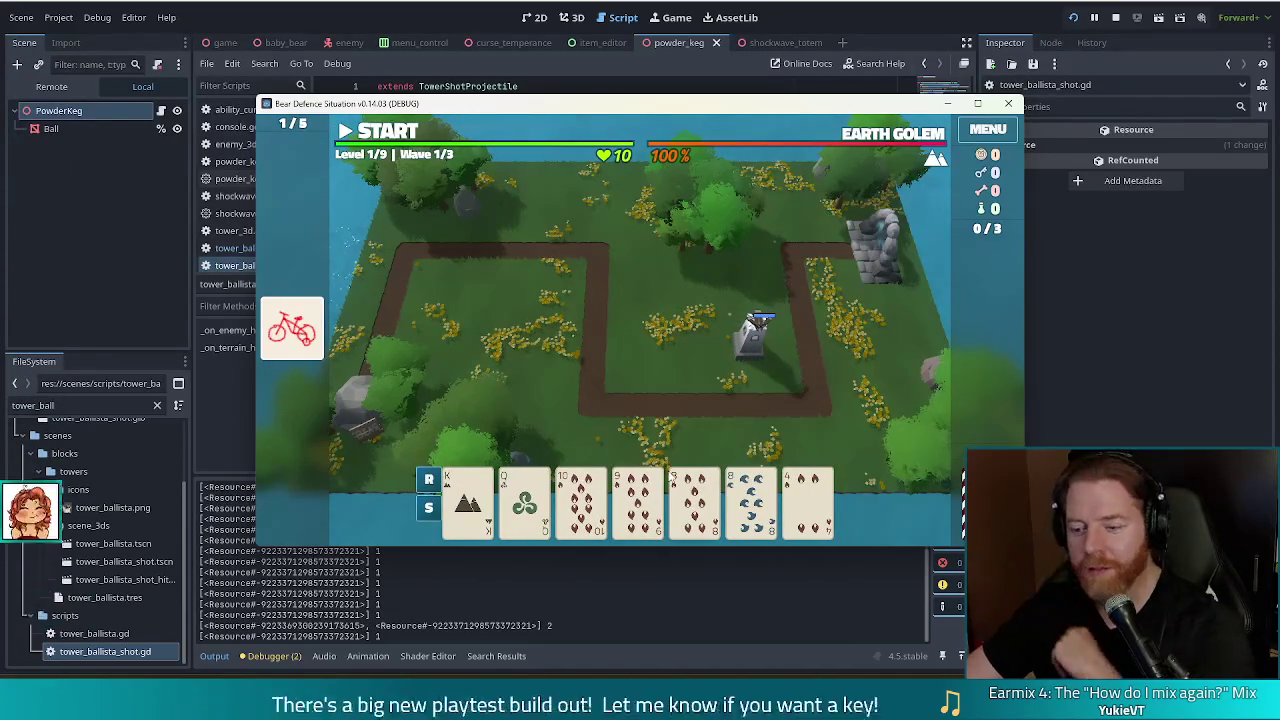
mouse_move(745, 508)
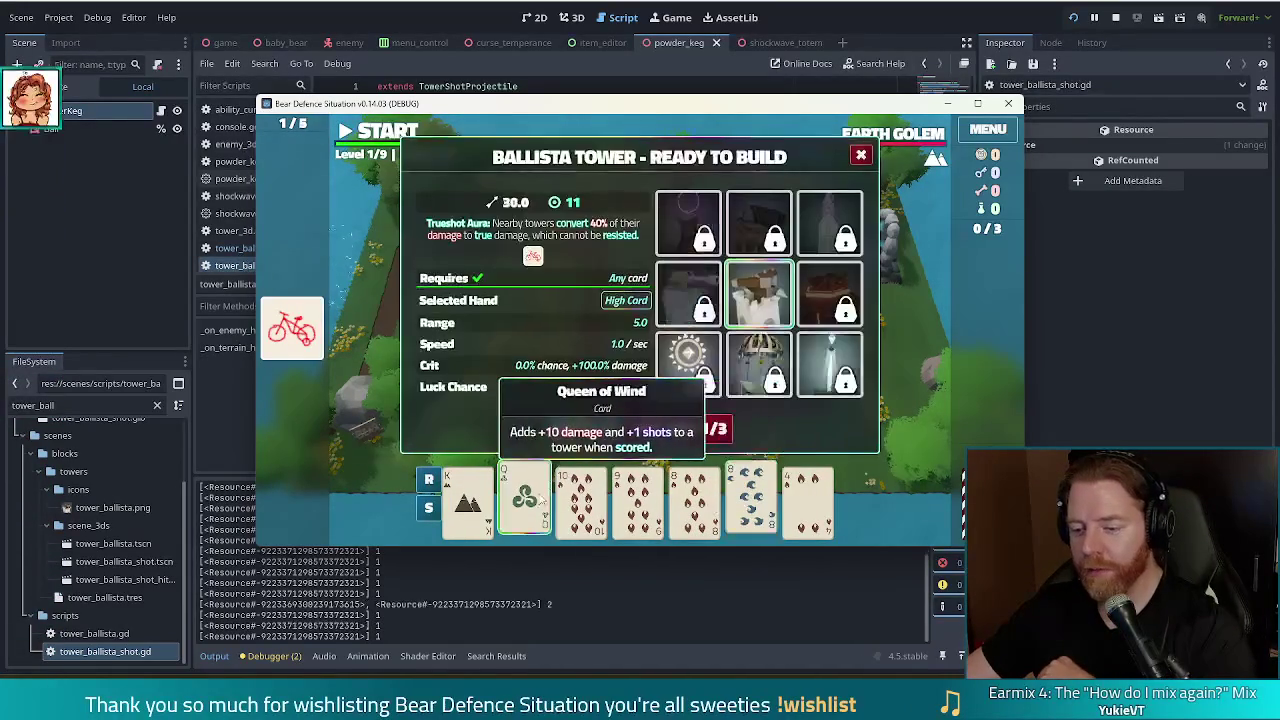
click(720, 432)
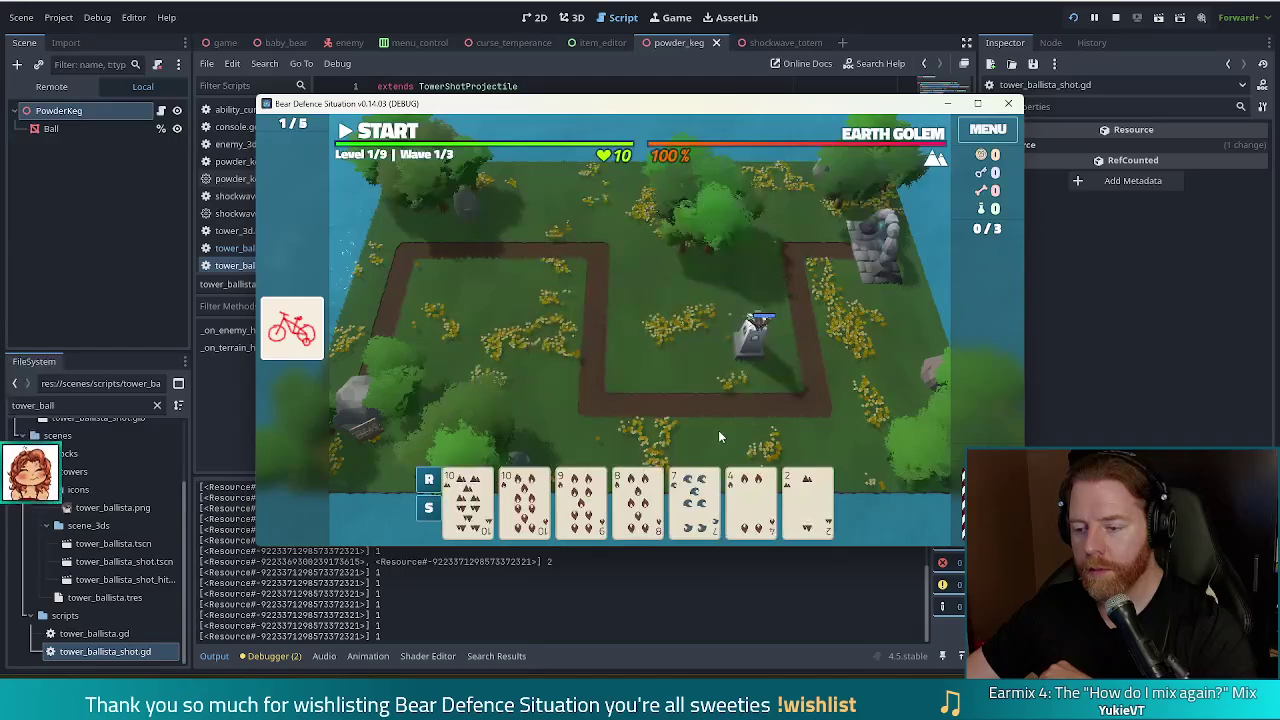
Play a single 10 as High Card and place the second ballista beside the first
click(467, 500)
click(524, 500)
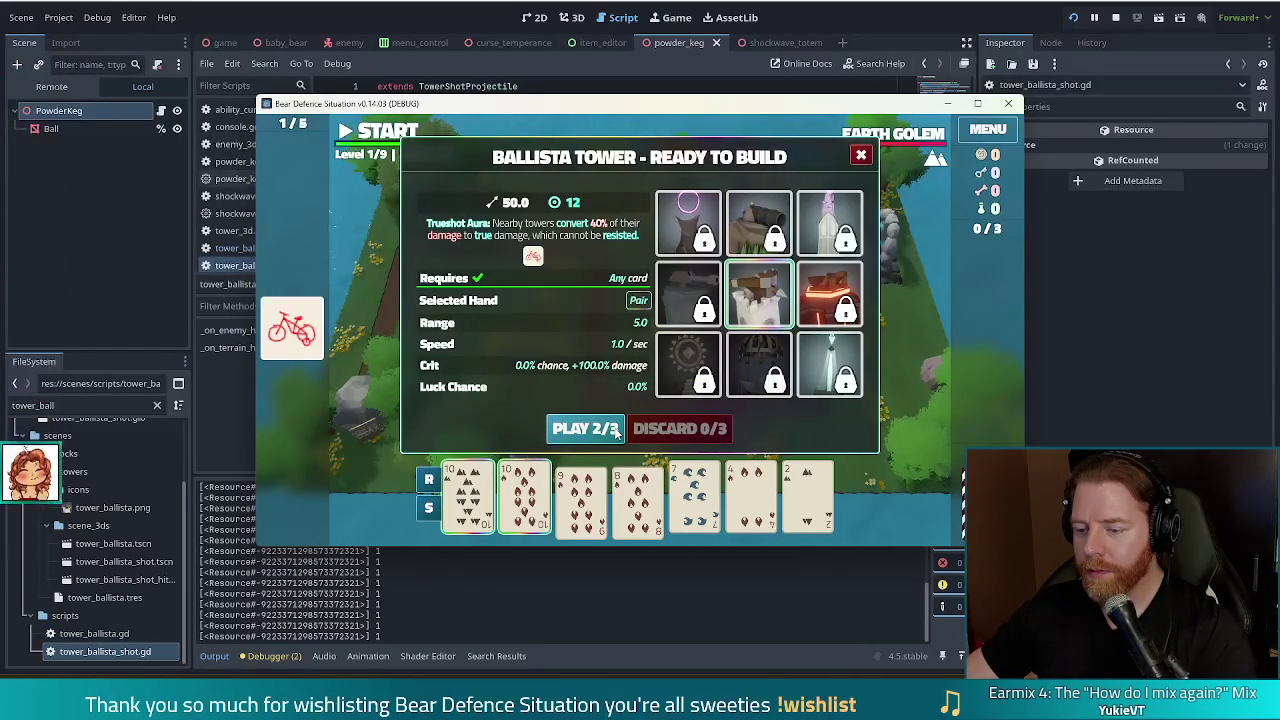
click(524, 495)
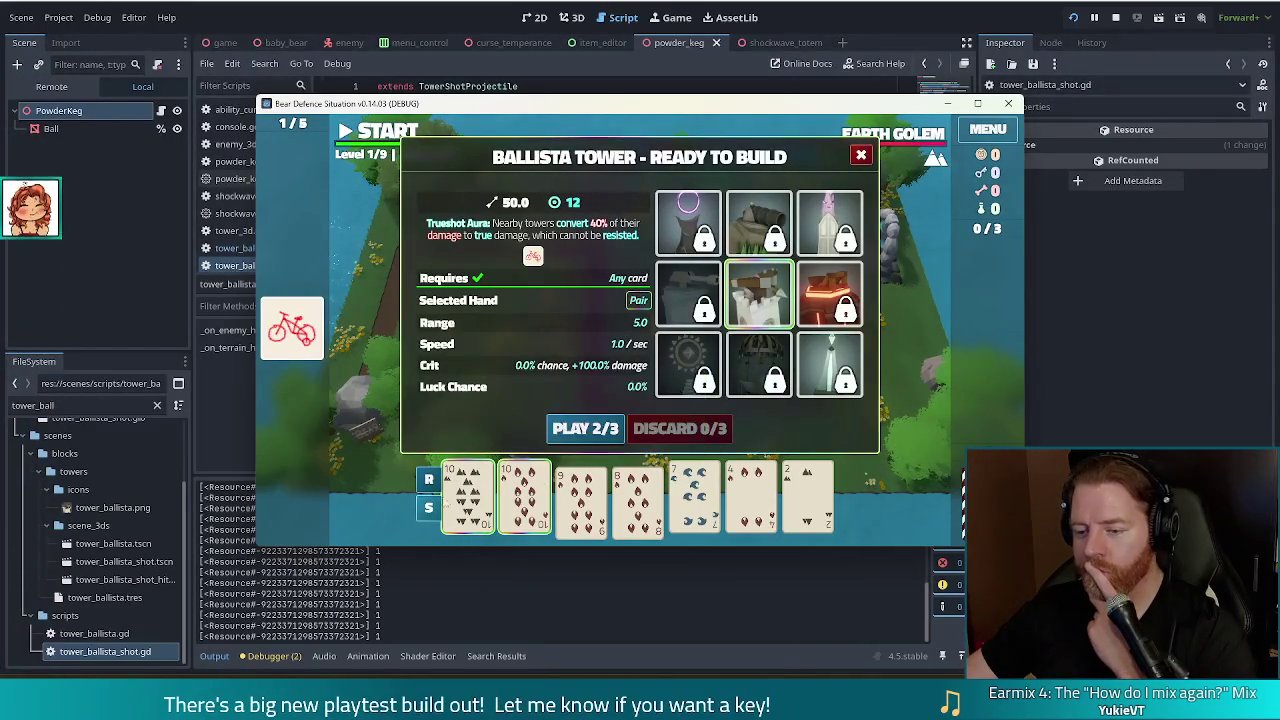
click(468, 495)
click(695, 495)
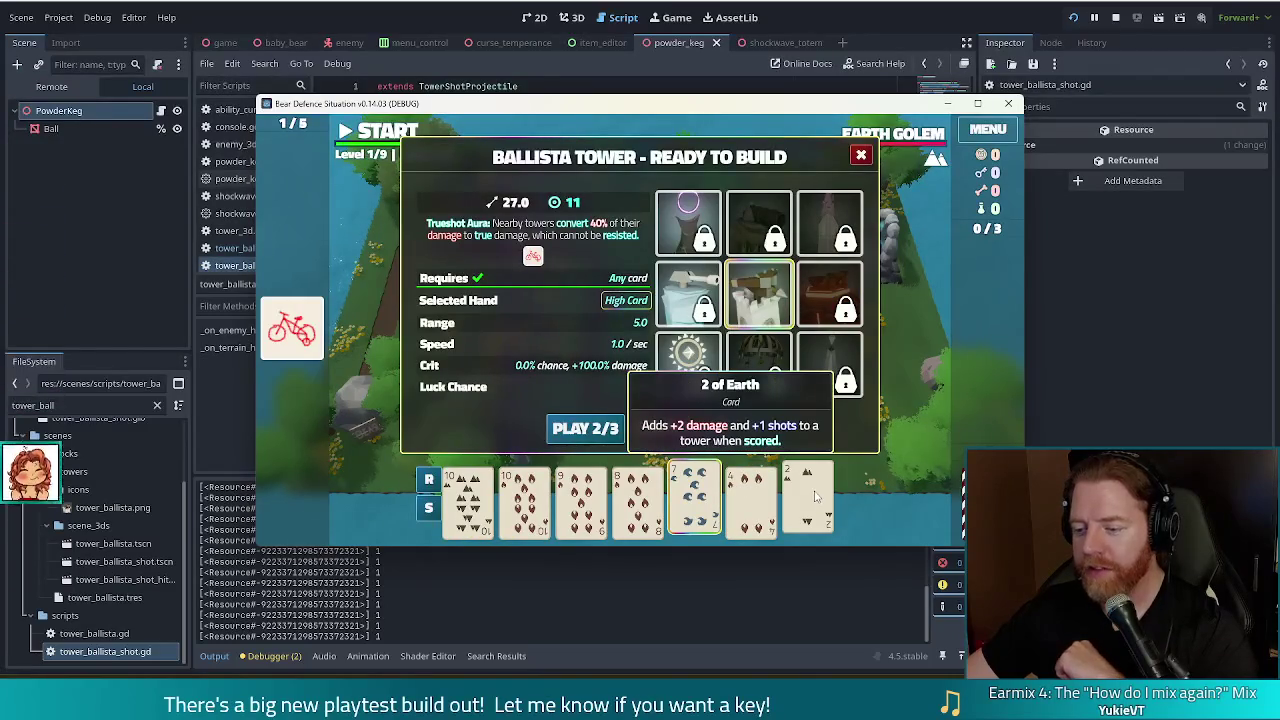
click(695, 495)
click(468, 495)
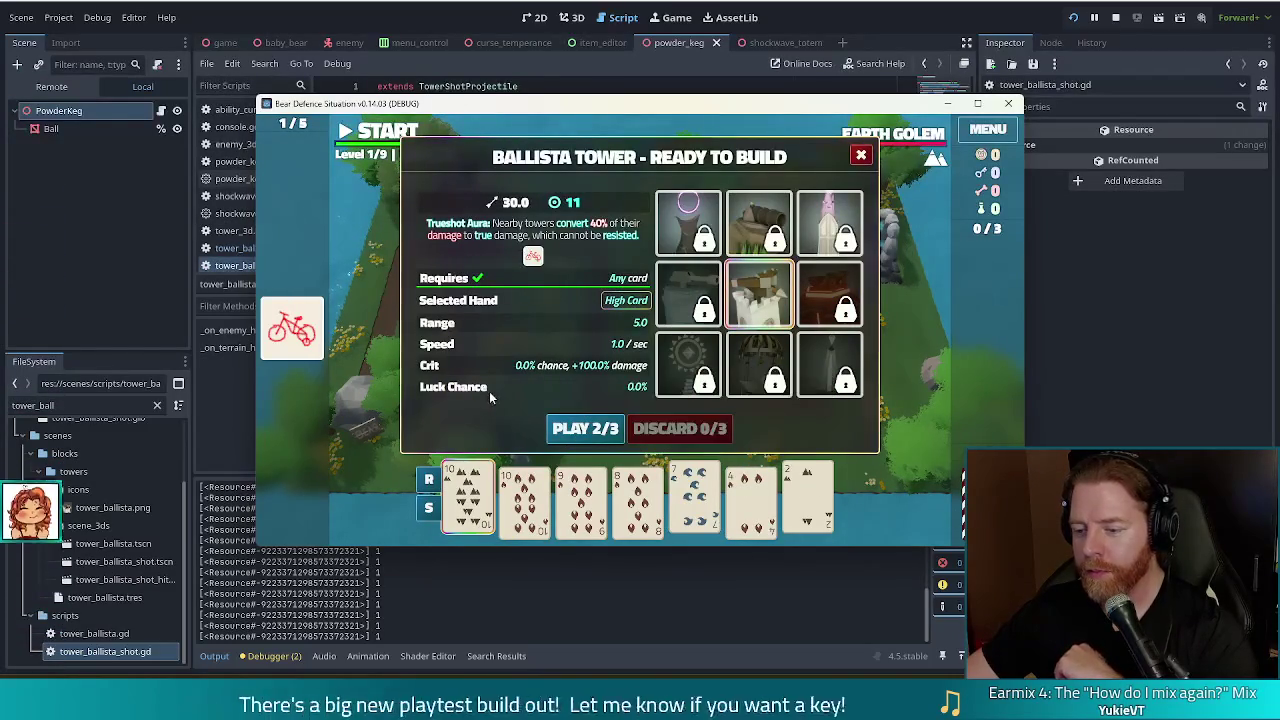
click(600, 439)
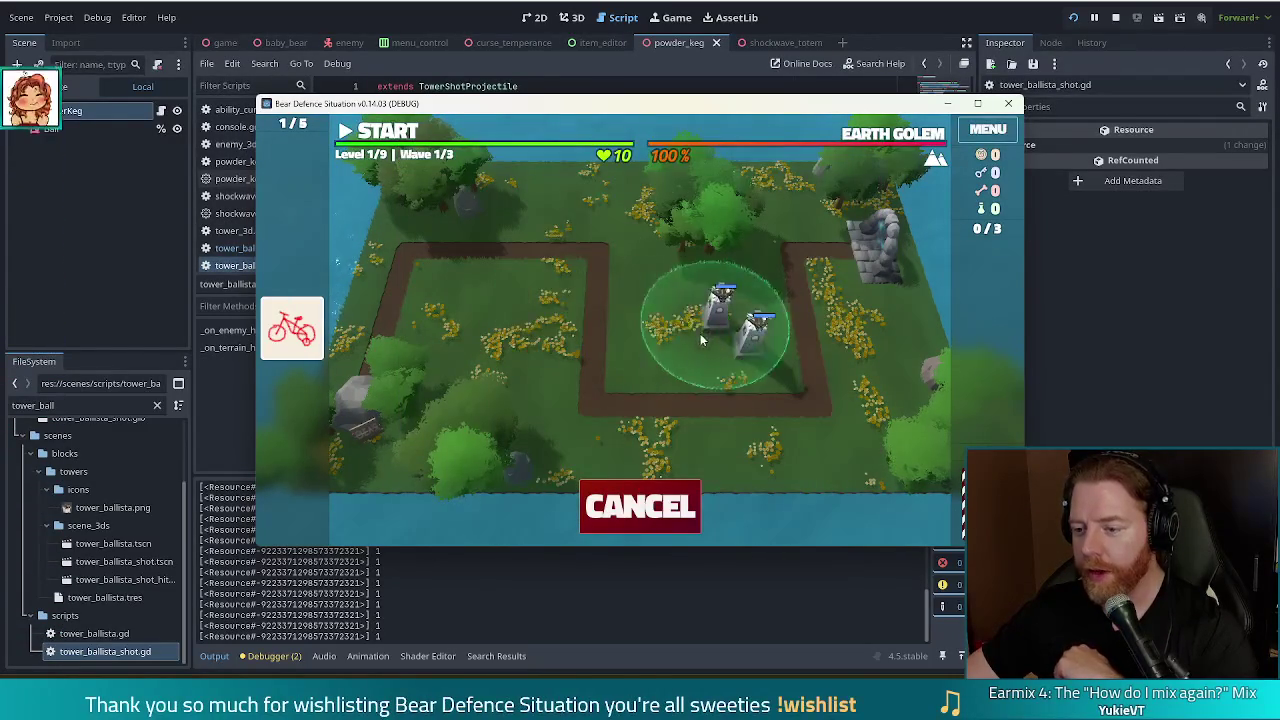
click(656, 359)
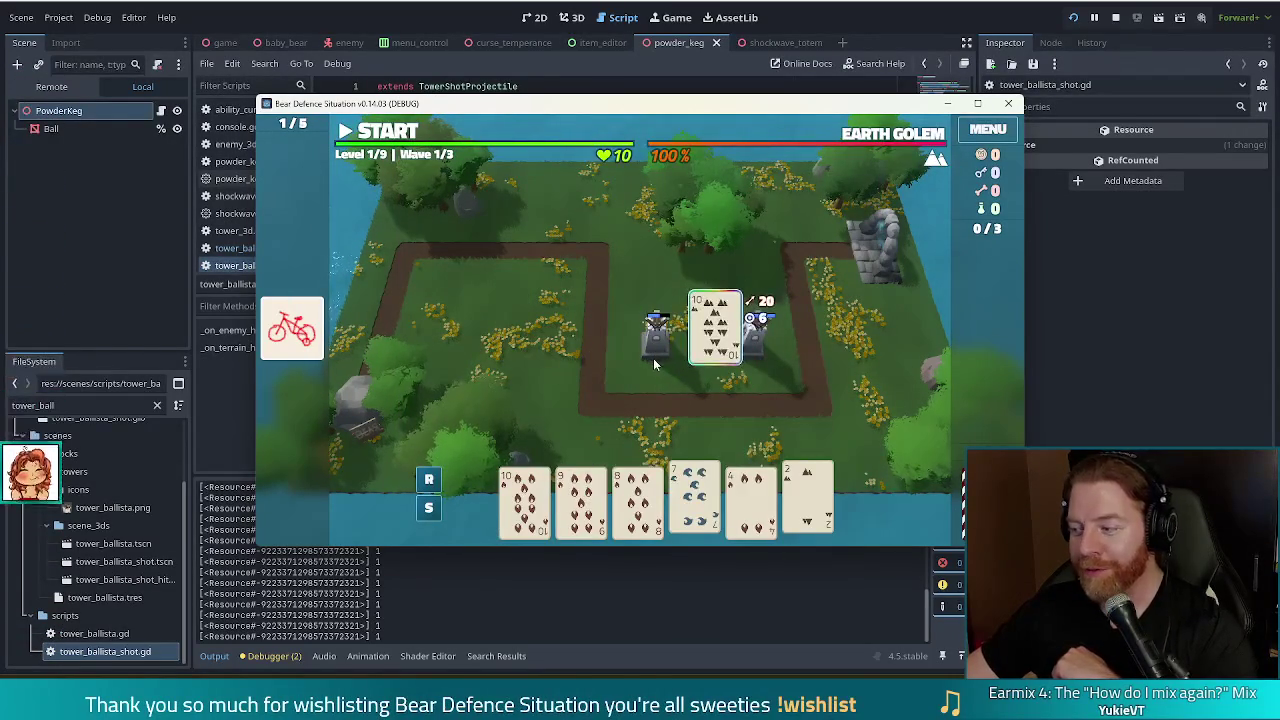
Build a third ballista from a fire Flush in the left path loop and start wave 1
click(460, 492)
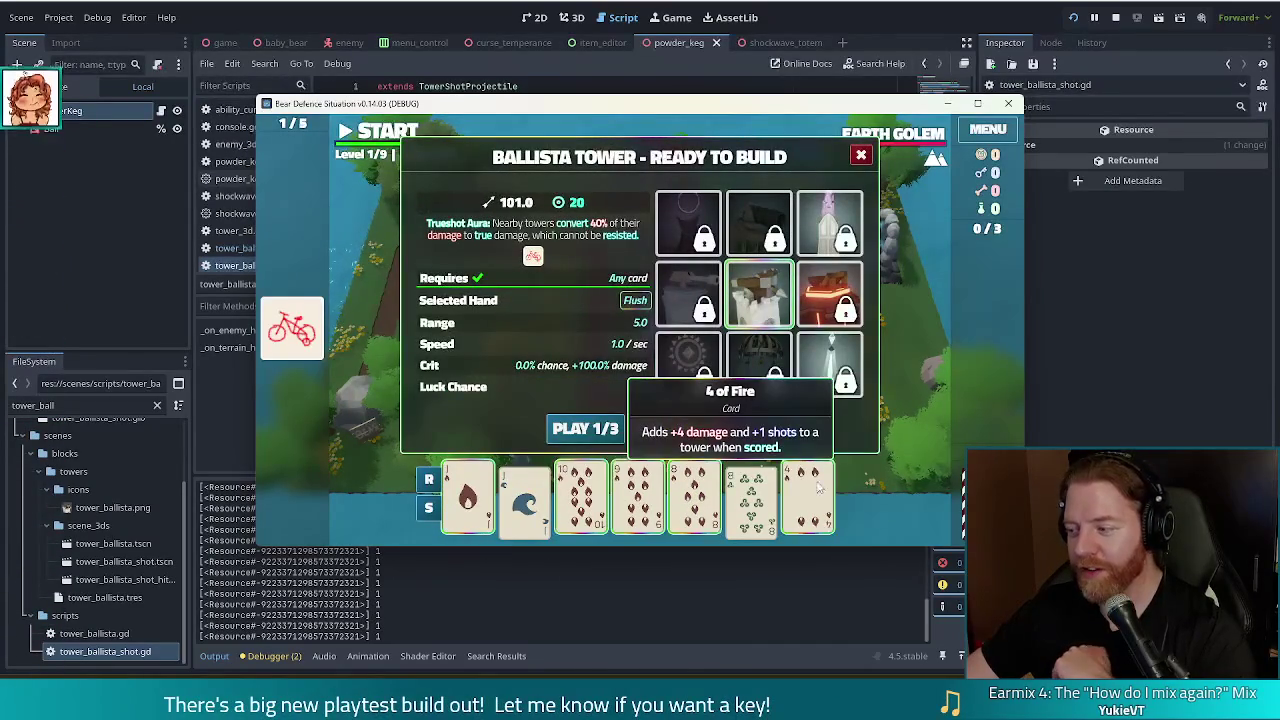
click(585, 428)
click(552, 306)
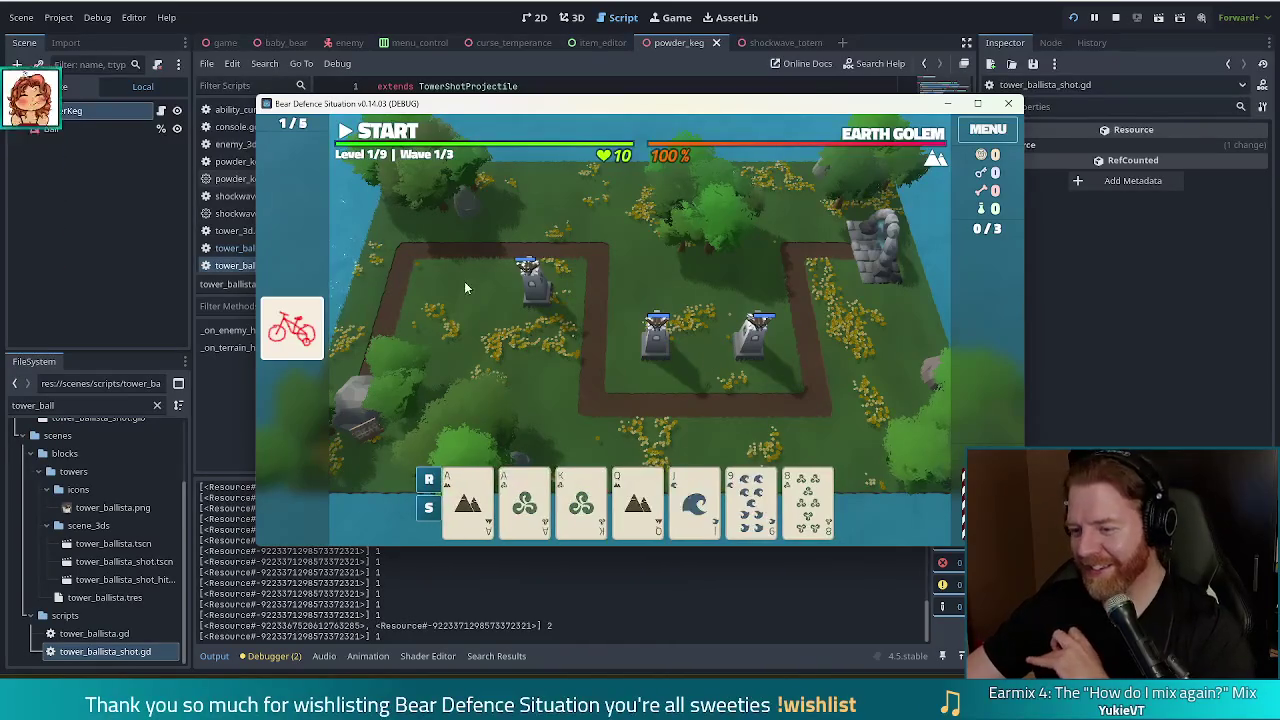
click(372, 128)
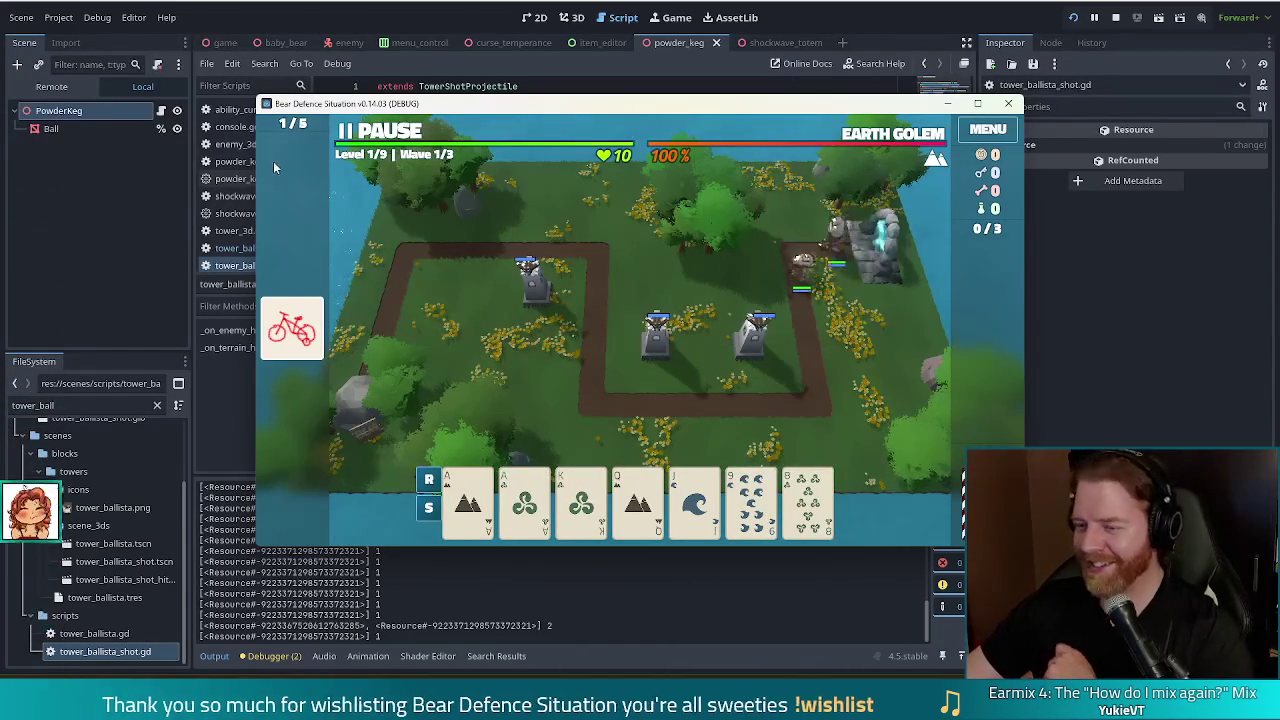
Pause the running first wave
click(395, 130)
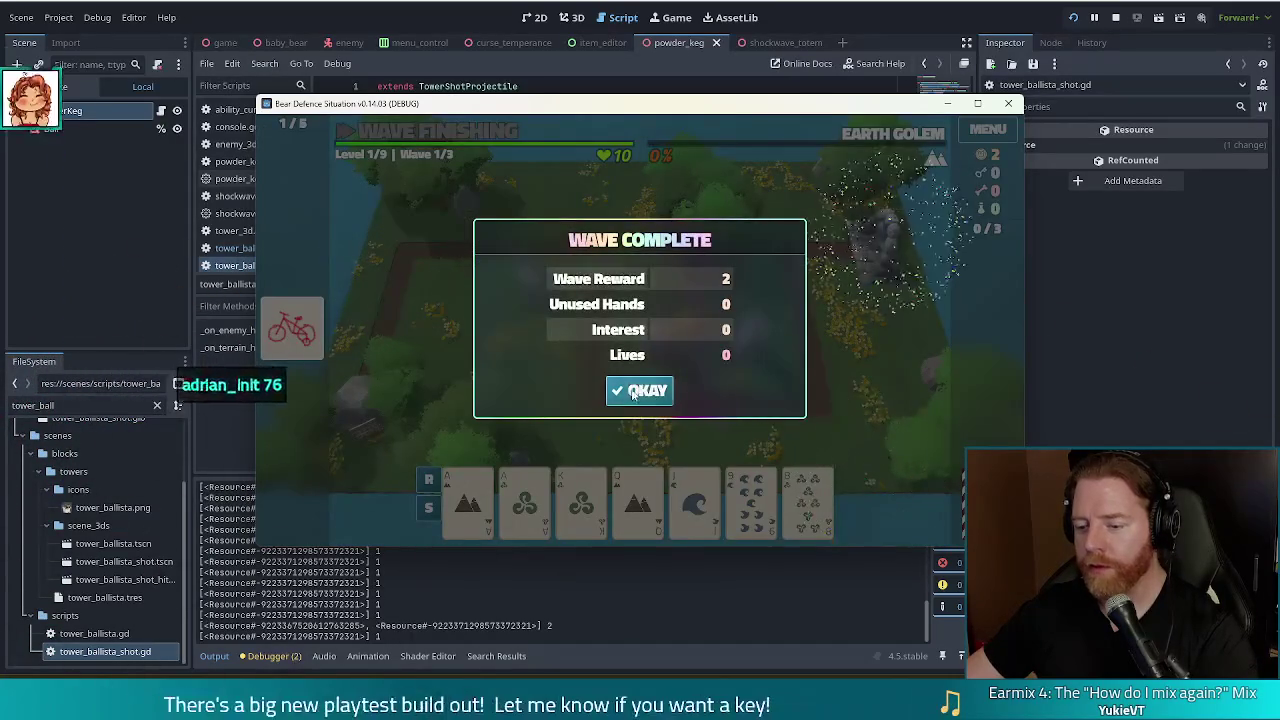
Discard a nine, build a fourth ballista from a Pair of queens, and start wave 2
click(638, 391)
click(751, 490)
click(680, 428)
click(694, 500)
click(637, 500)
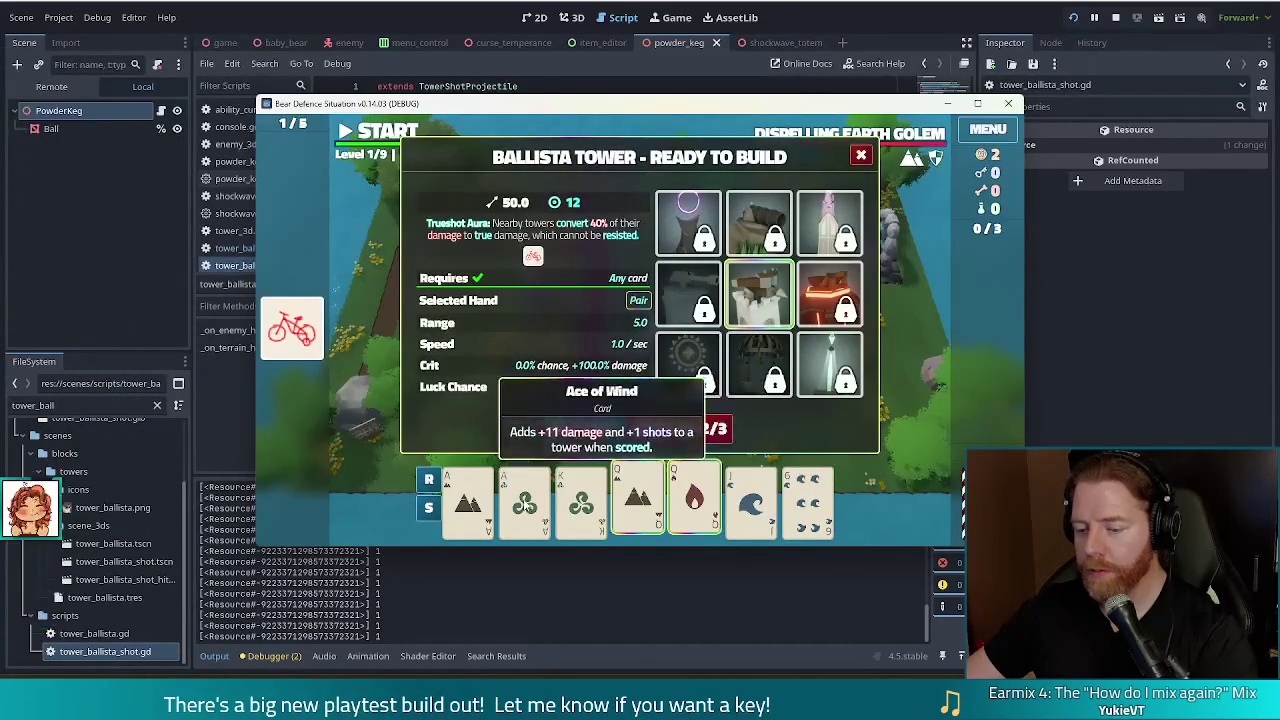
click(586, 430)
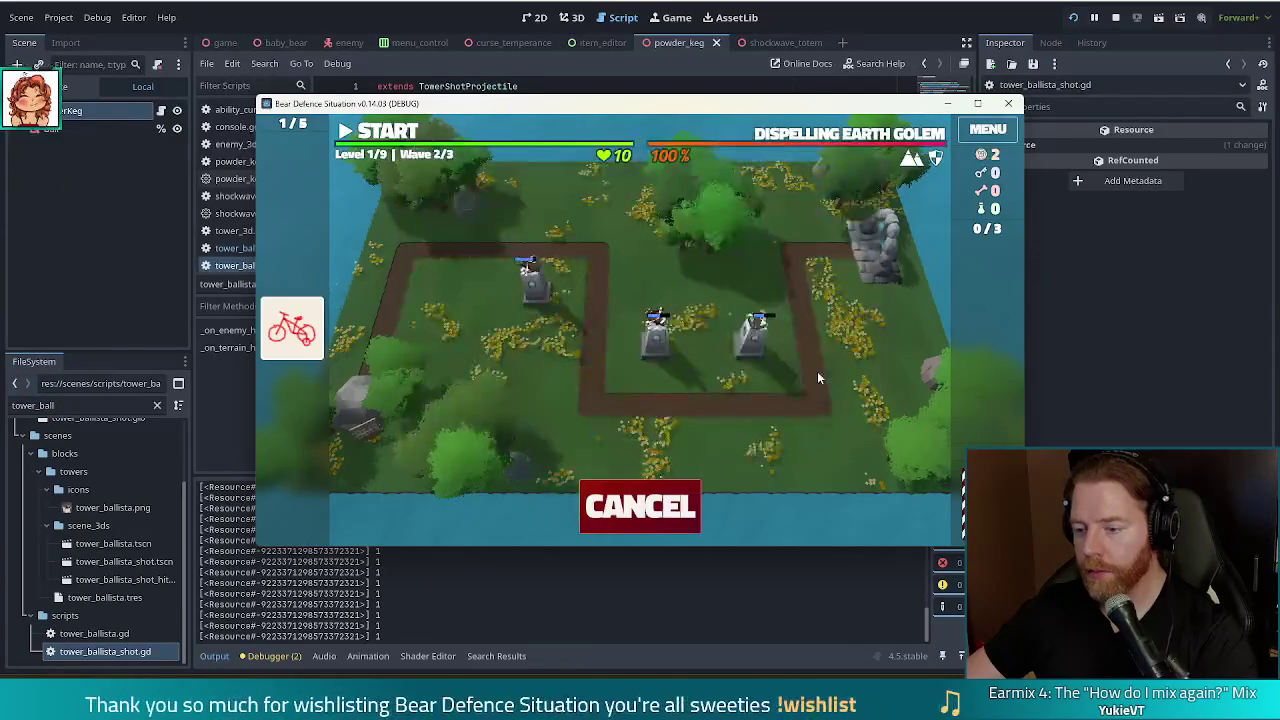
click(805, 375)
key(space)
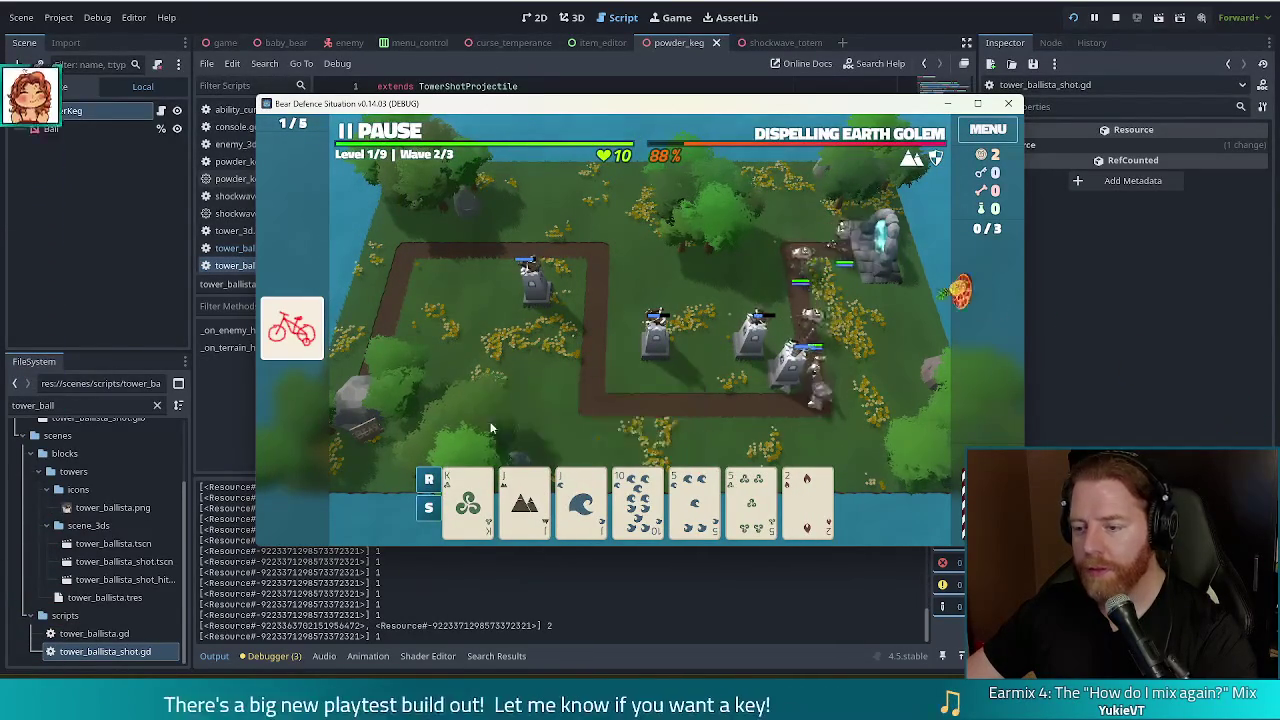
Build a ballista from Two Pair of Jacks and 5s, then start wave 3
click(524, 495)
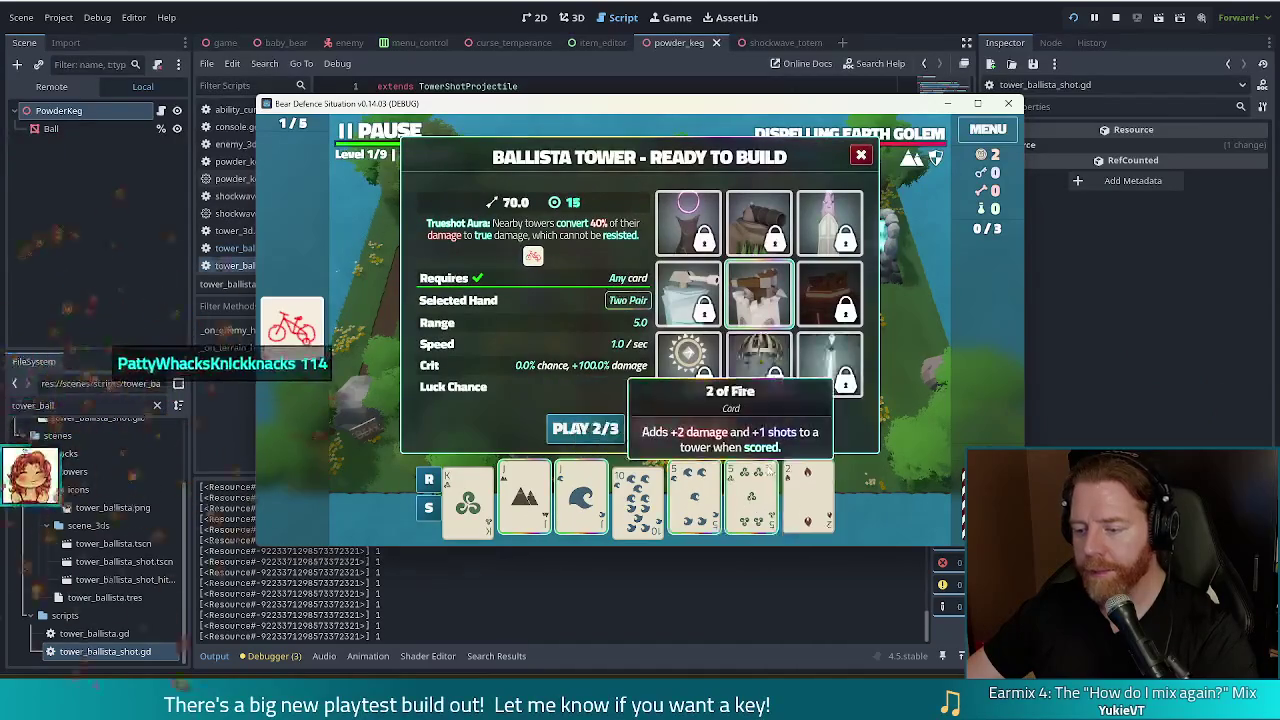
click(585, 428)
click(492, 296)
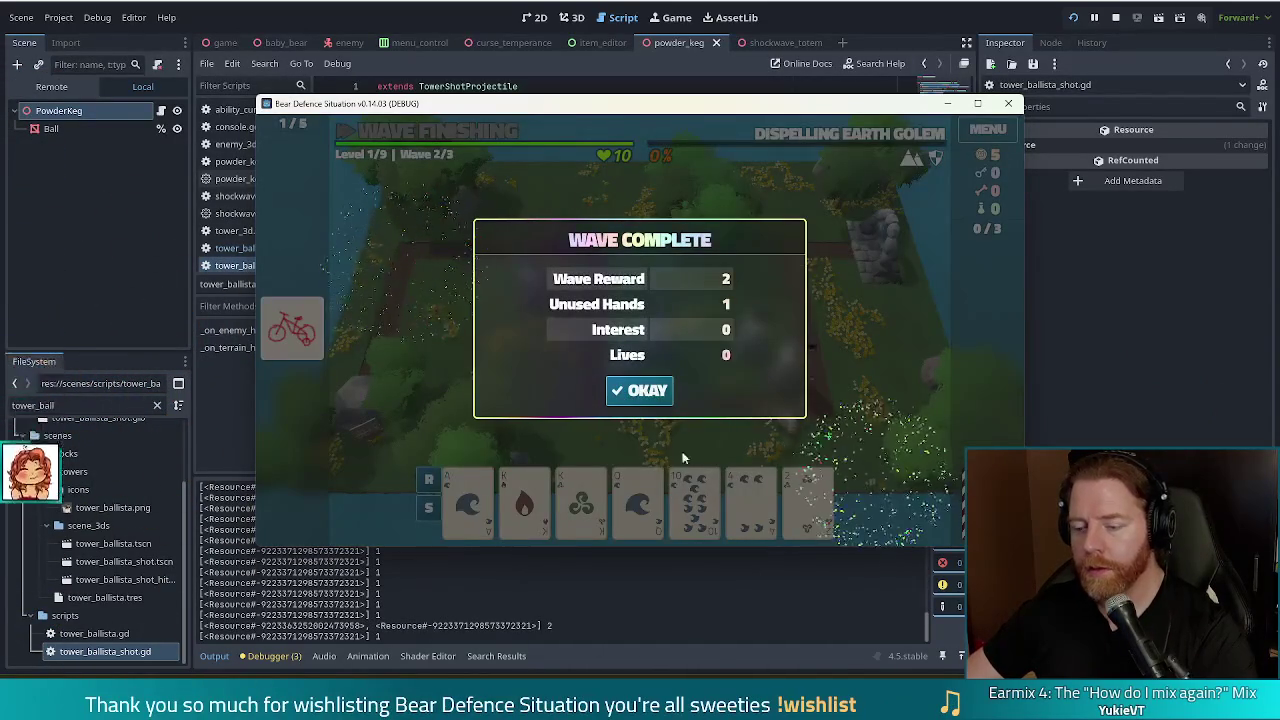
click(645, 390)
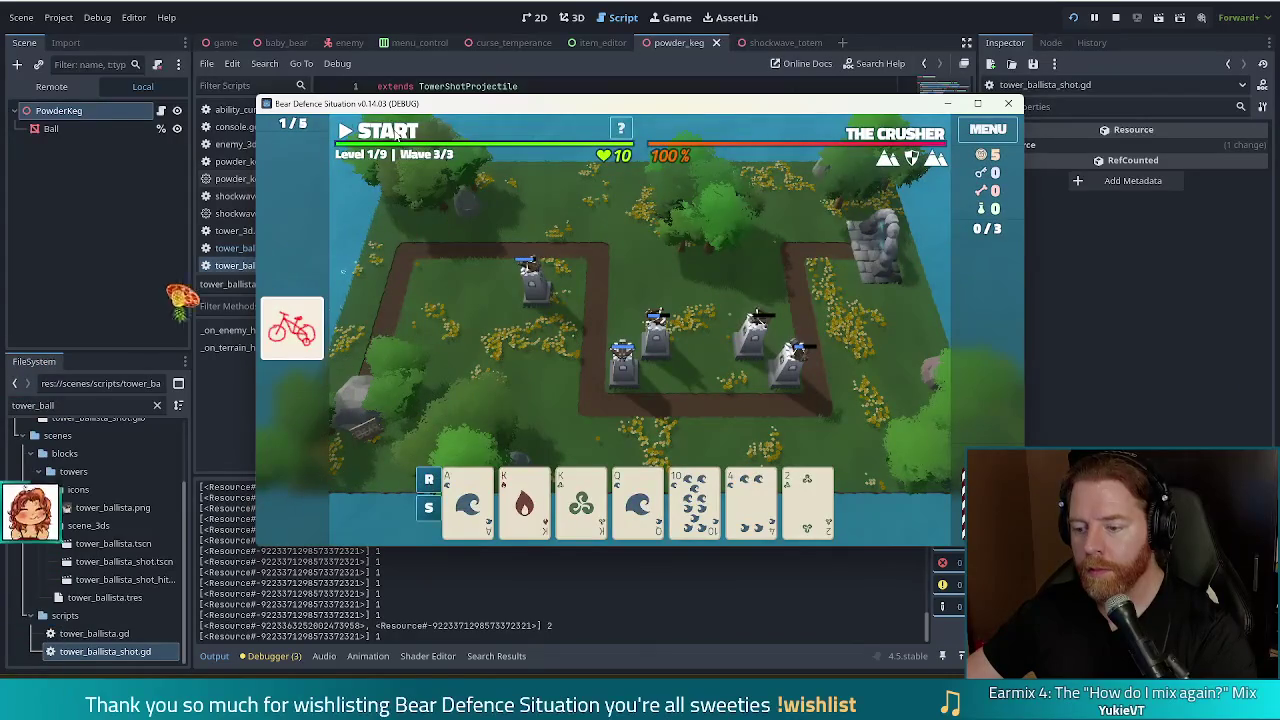
key(space)
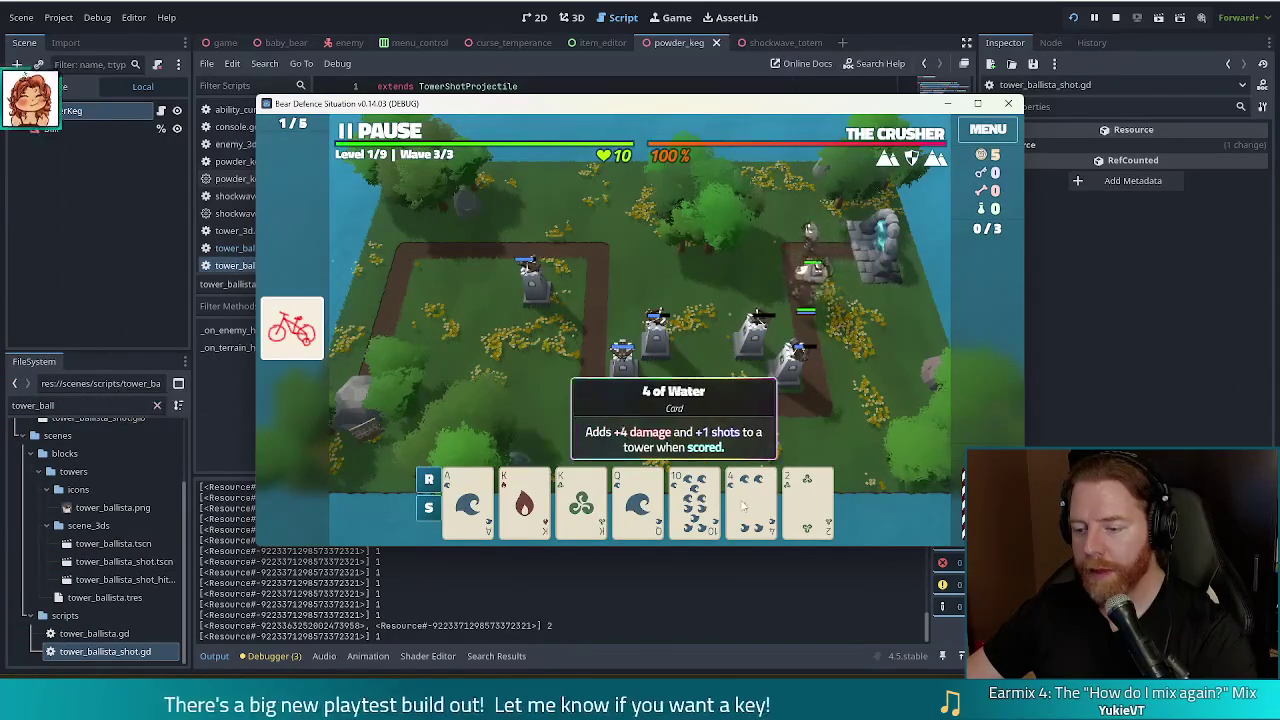
Build another ballista, then take the Ballista Tower Shots upgrade and continue to level 2
click(741, 507)
click(710, 353)
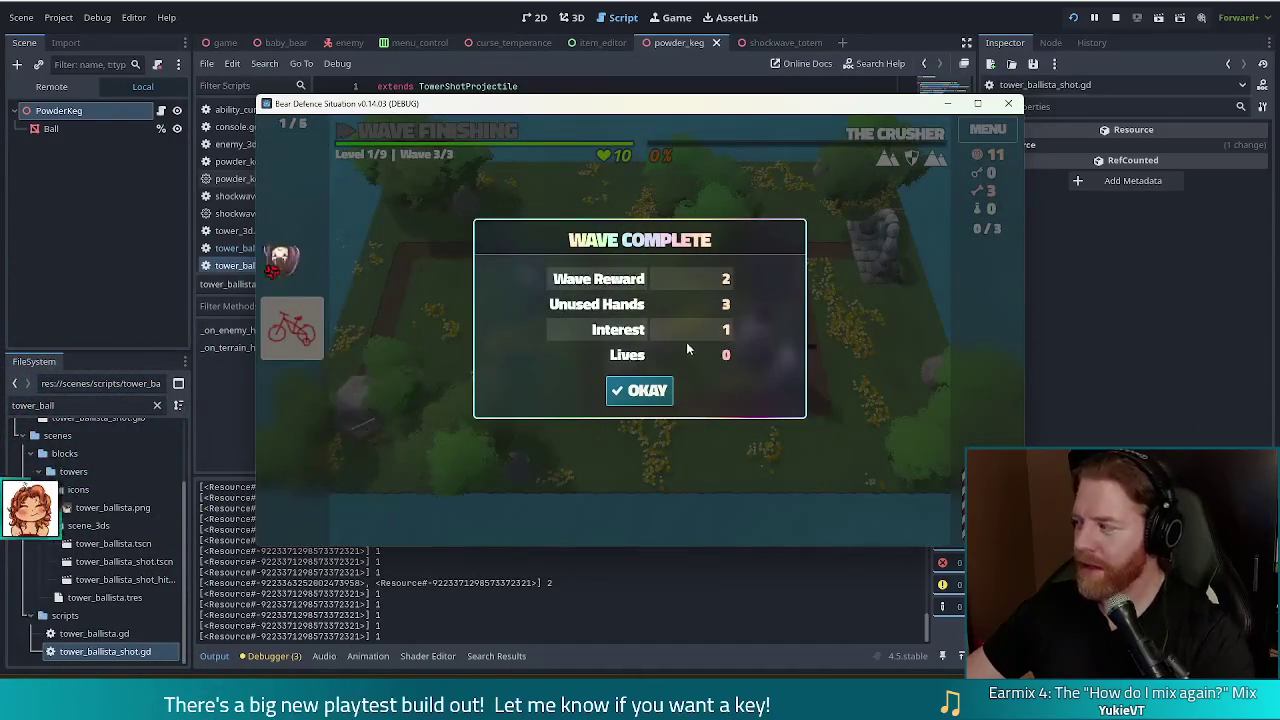
click(639, 390)
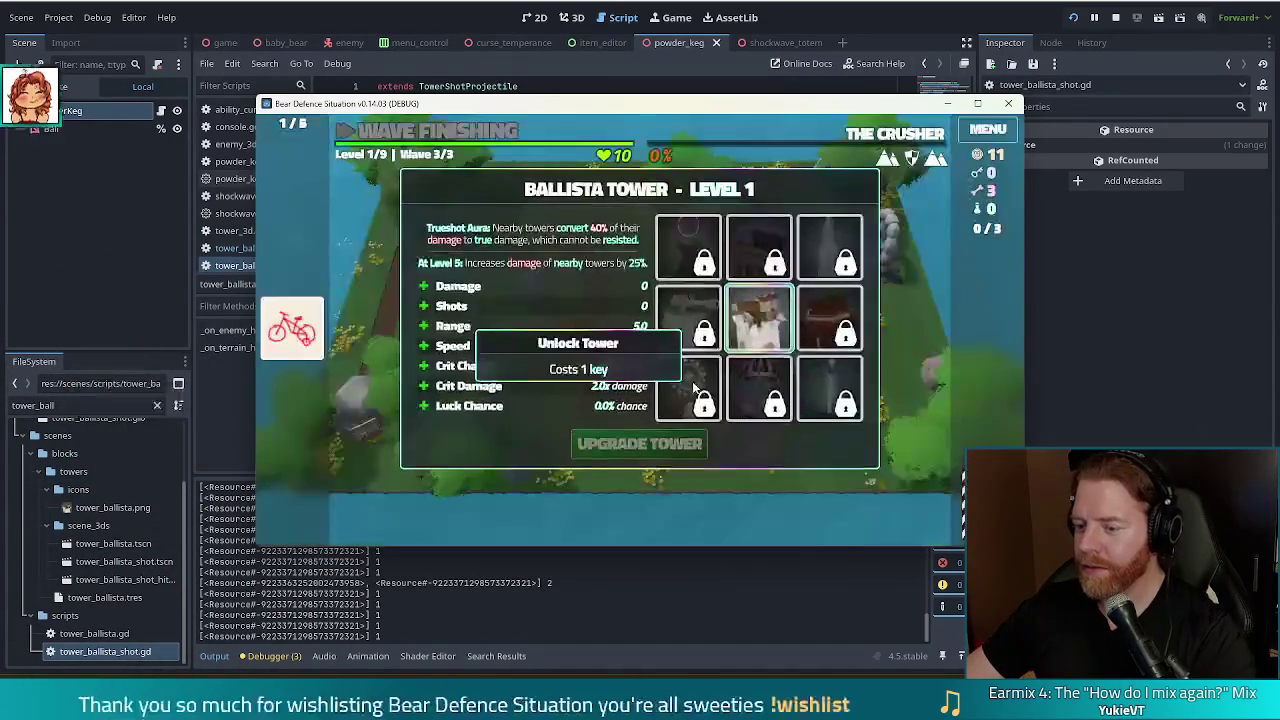
click(479, 310)
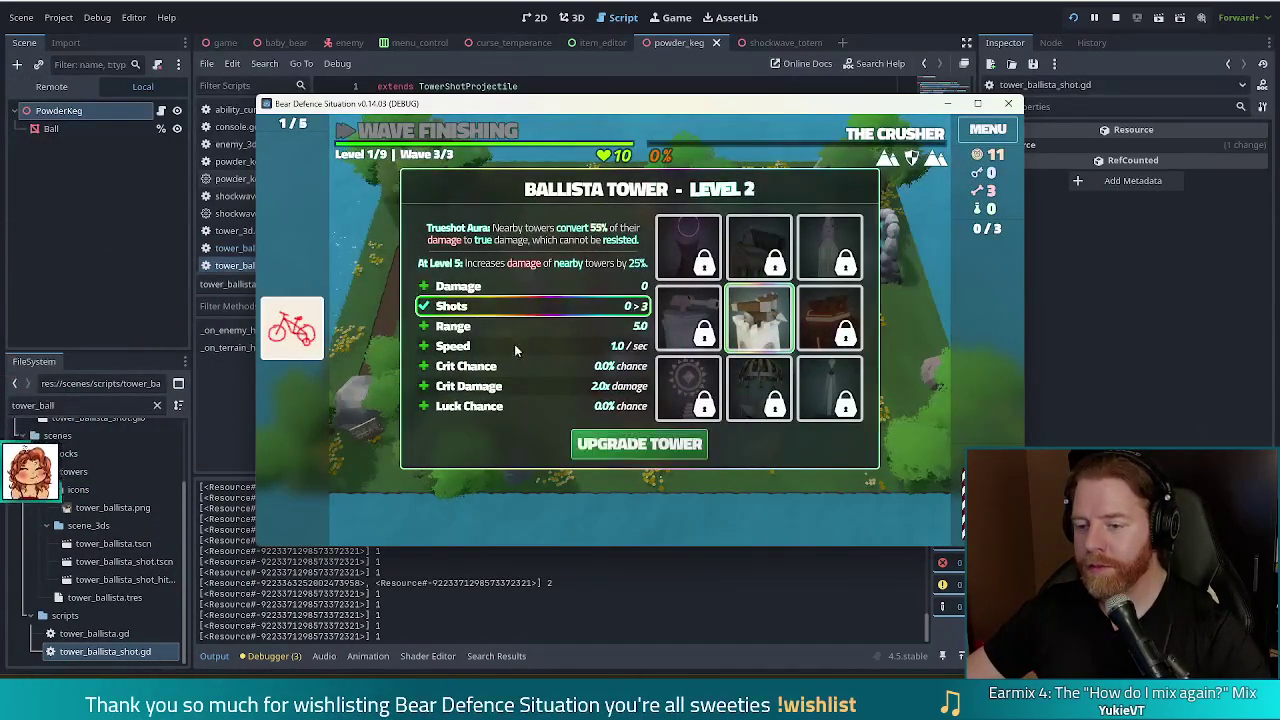
click(672, 448)
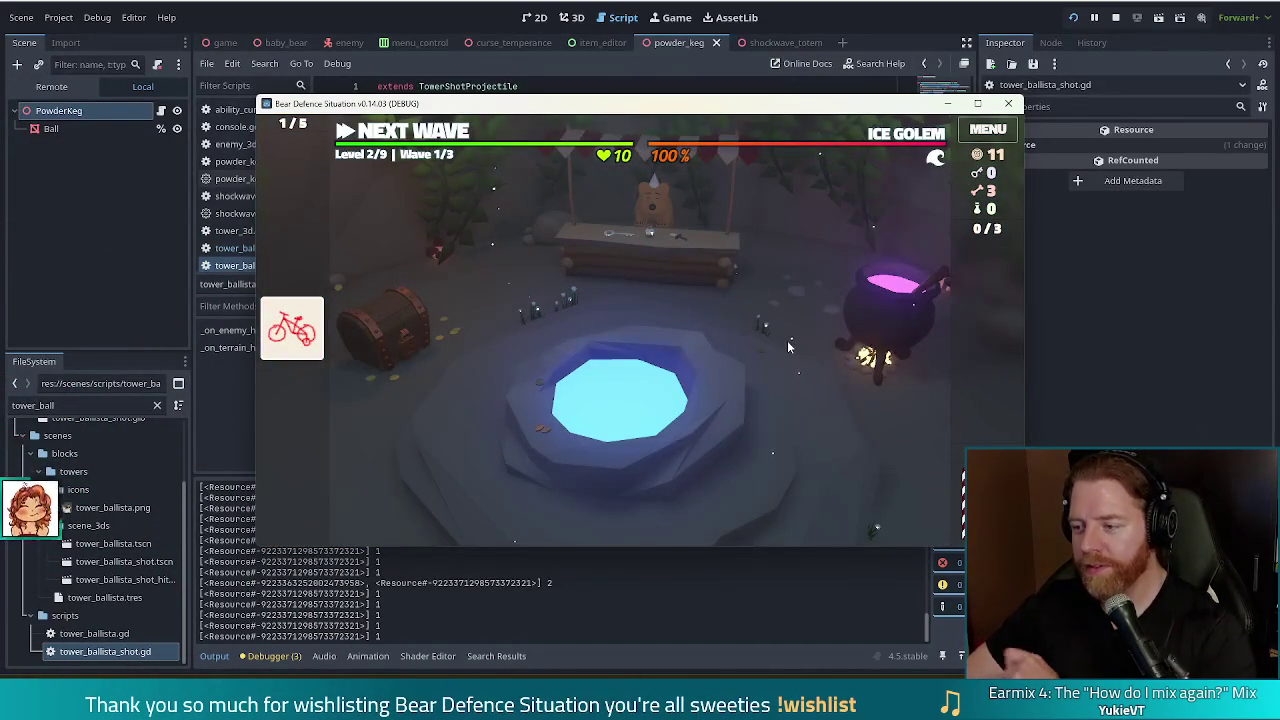
Take the Attention Deficit wish from the wishing well
click(697, 378)
click(846, 380)
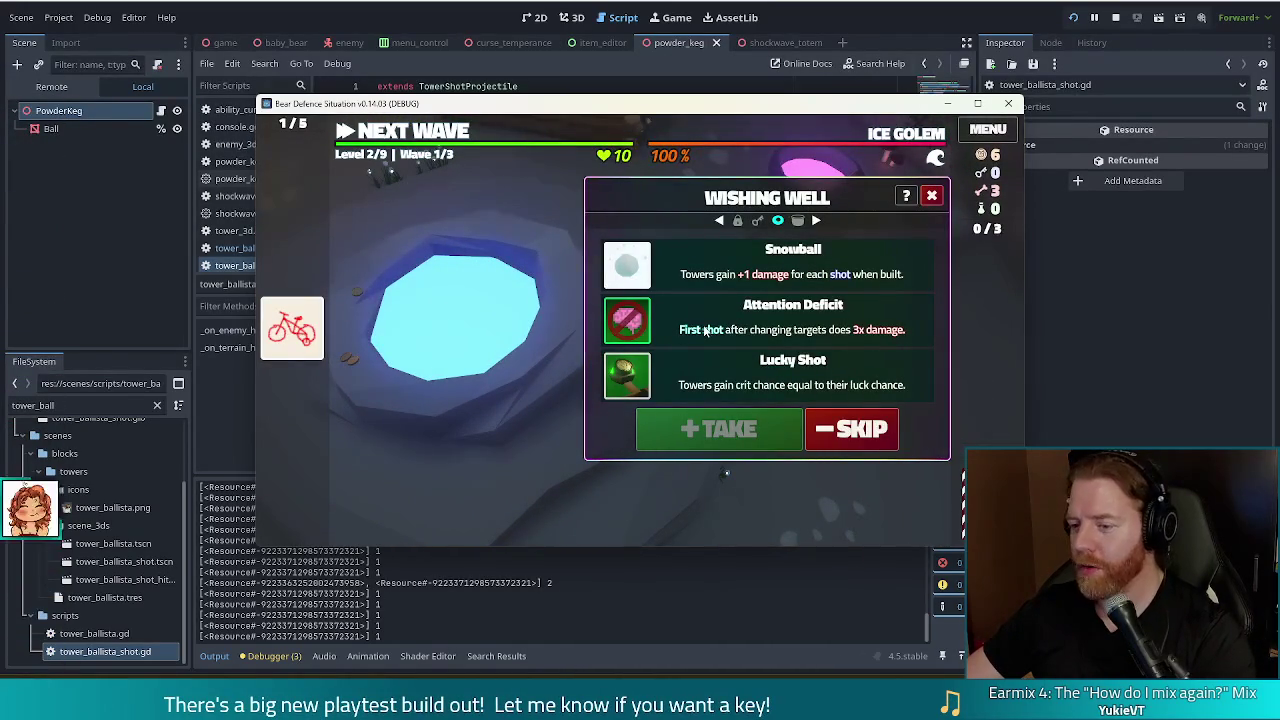
click(726, 438)
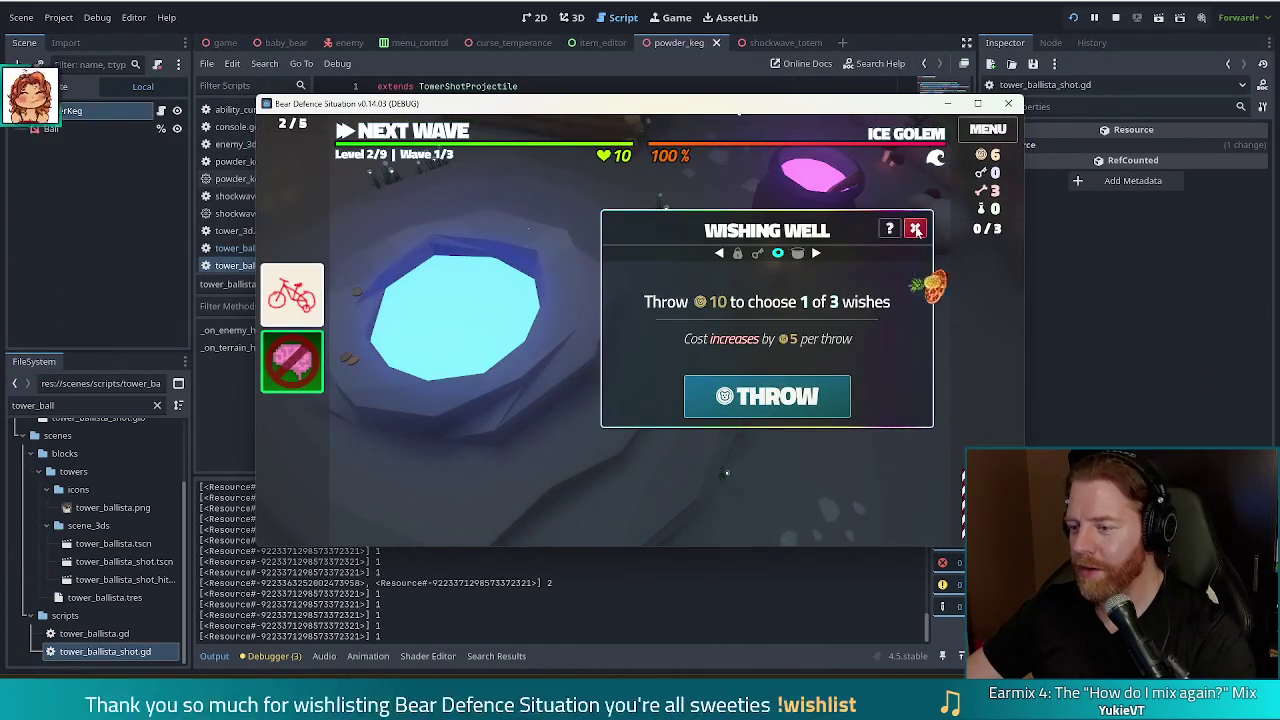
click(915, 229)
Add a bone to the cauldron and stir it to reveal three spells
click(885, 300)
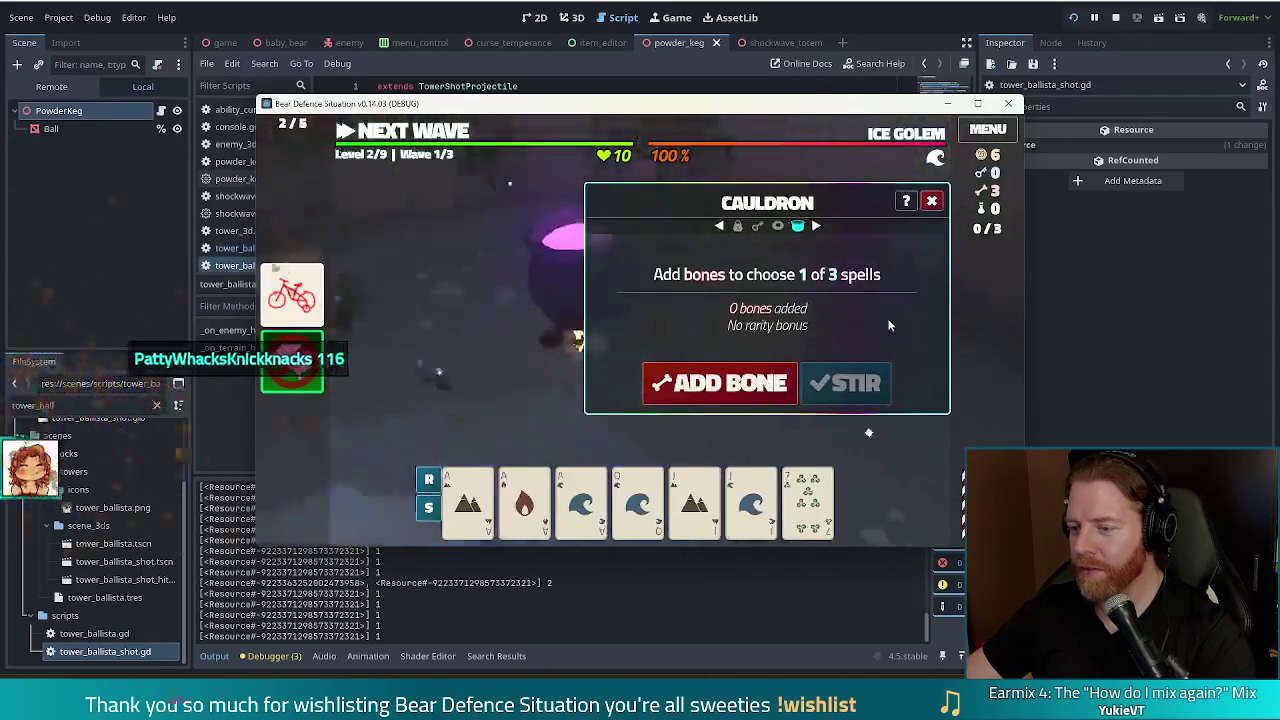
click(748, 389)
click(867, 390)
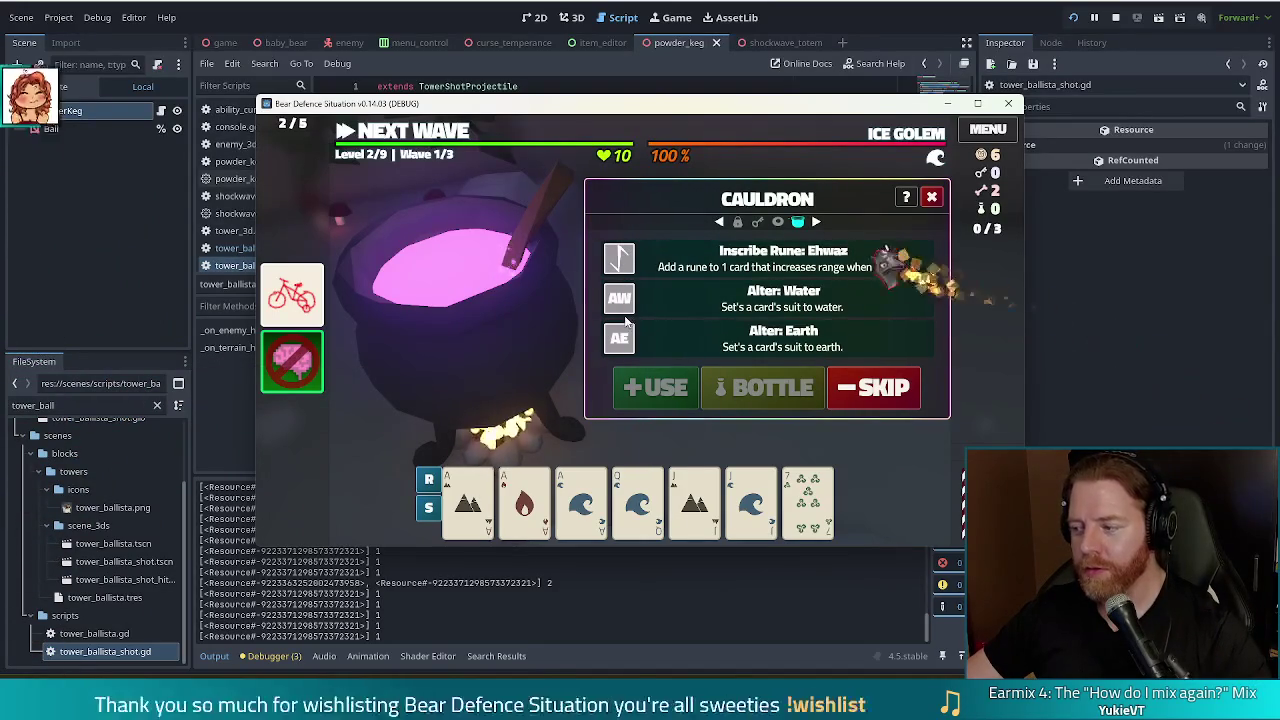
Inscribe the Ehwaz rune on the Ace of Earth
mouse_move(482, 507)
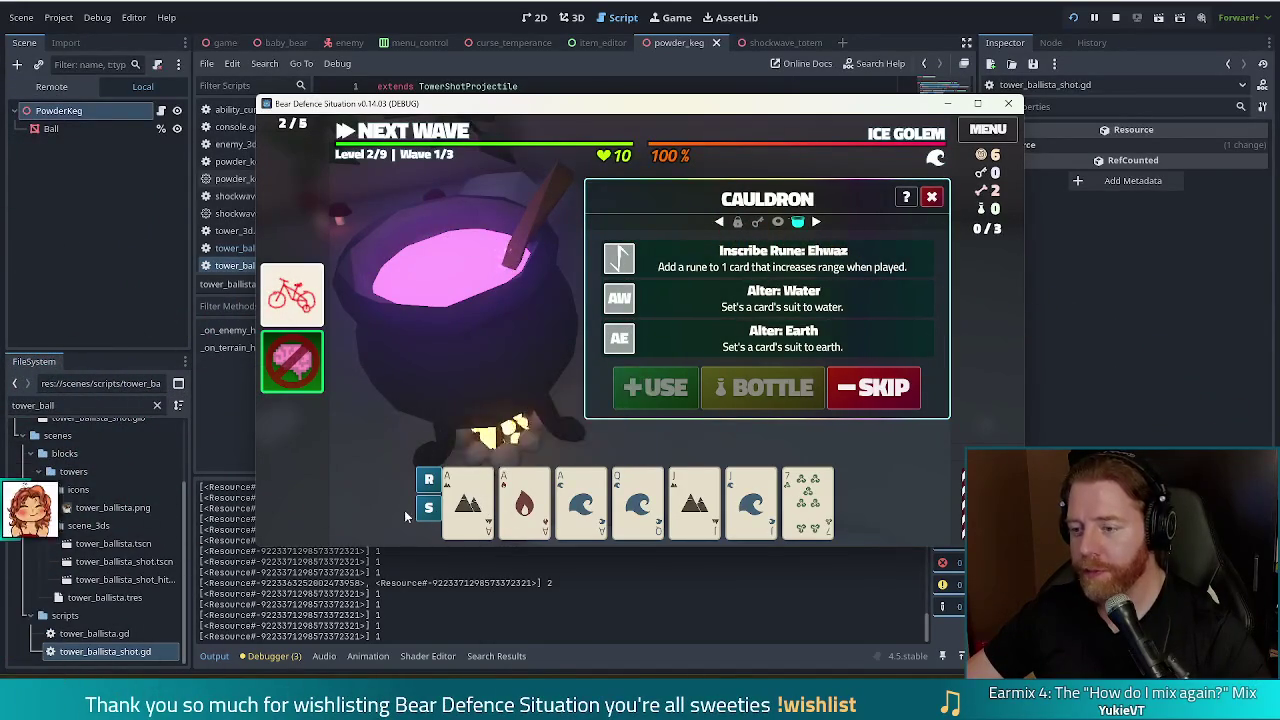
click(468, 500)
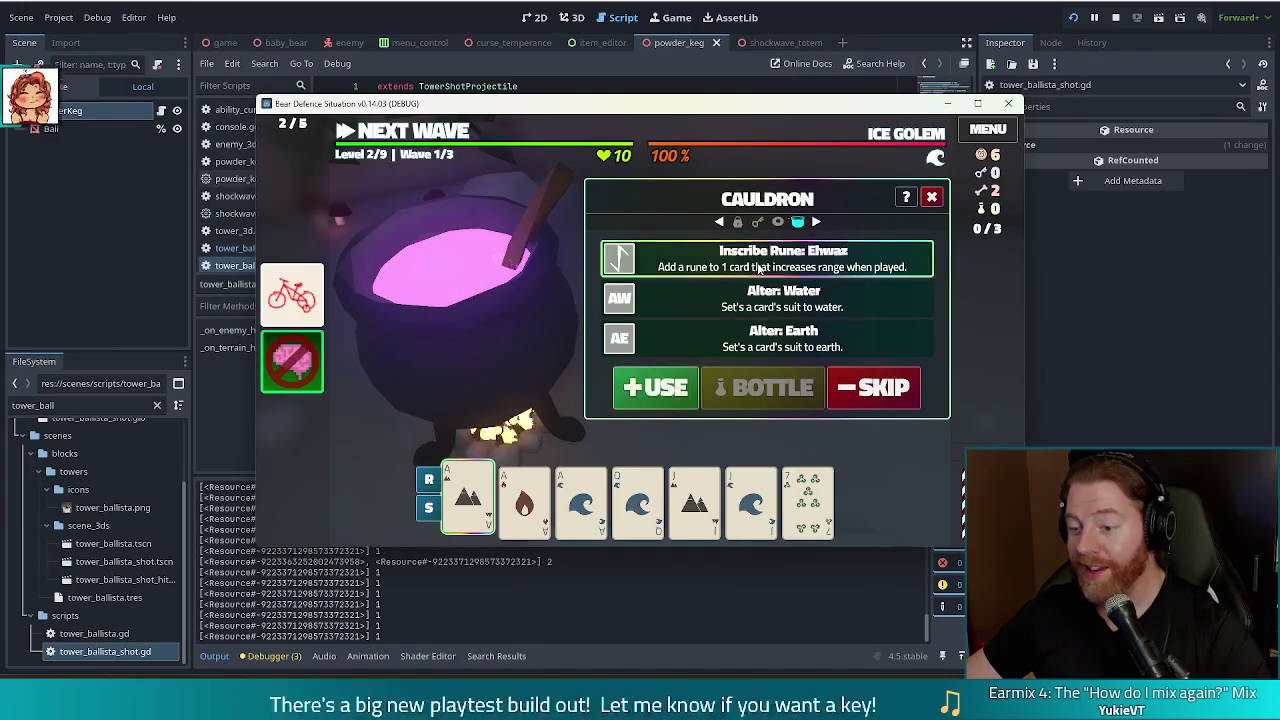
click(670, 400)
click(670, 395)
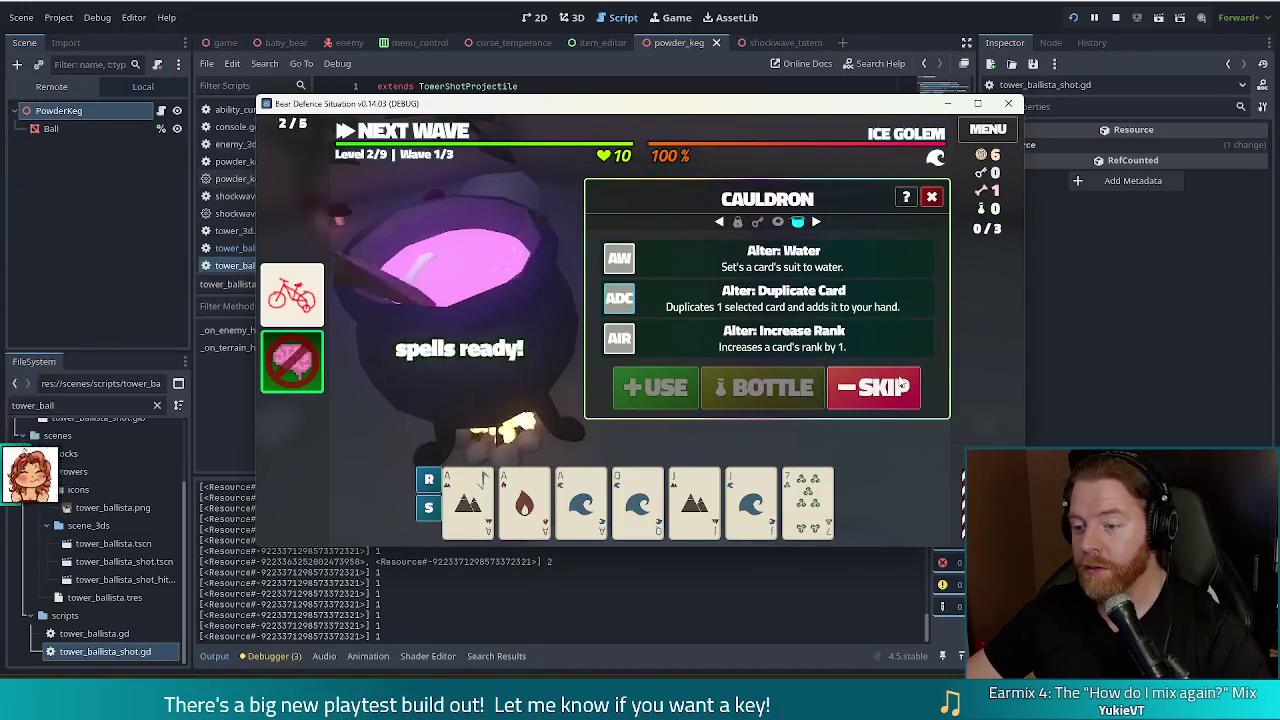
Duplicate the Ace of Earth into the hand with Duplicate Card
mouse_move(522, 507)
click(468, 500)
click(720, 298)
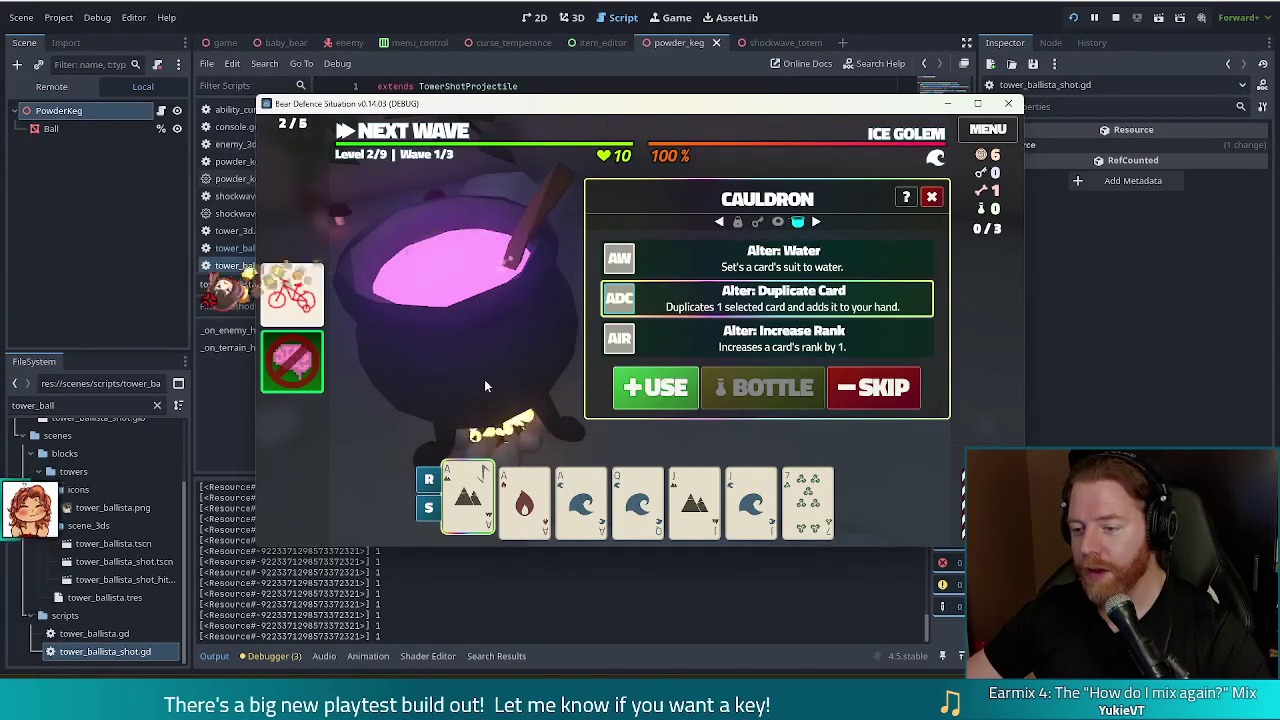
click(677, 400)
Stir another bone for new spells, inscribe Fehu on the Ace of Earth, and leave the cauldron
click(690, 385)
click(843, 385)
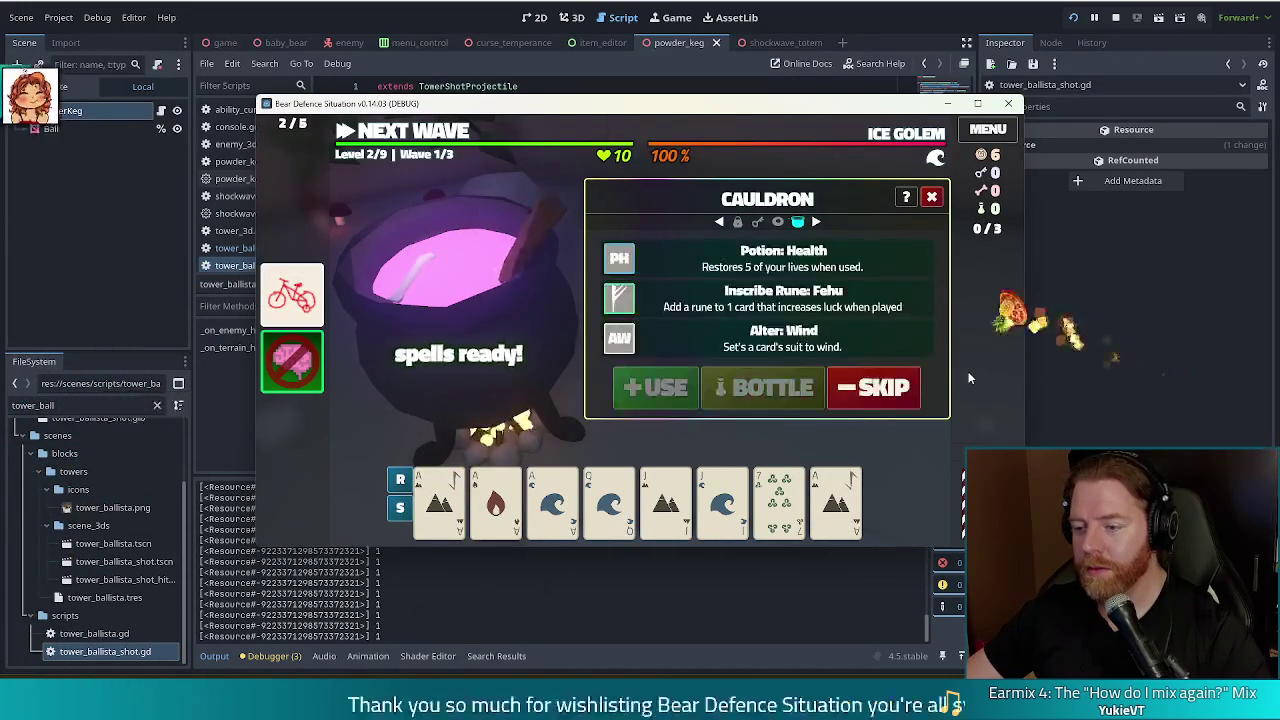
click(440, 500)
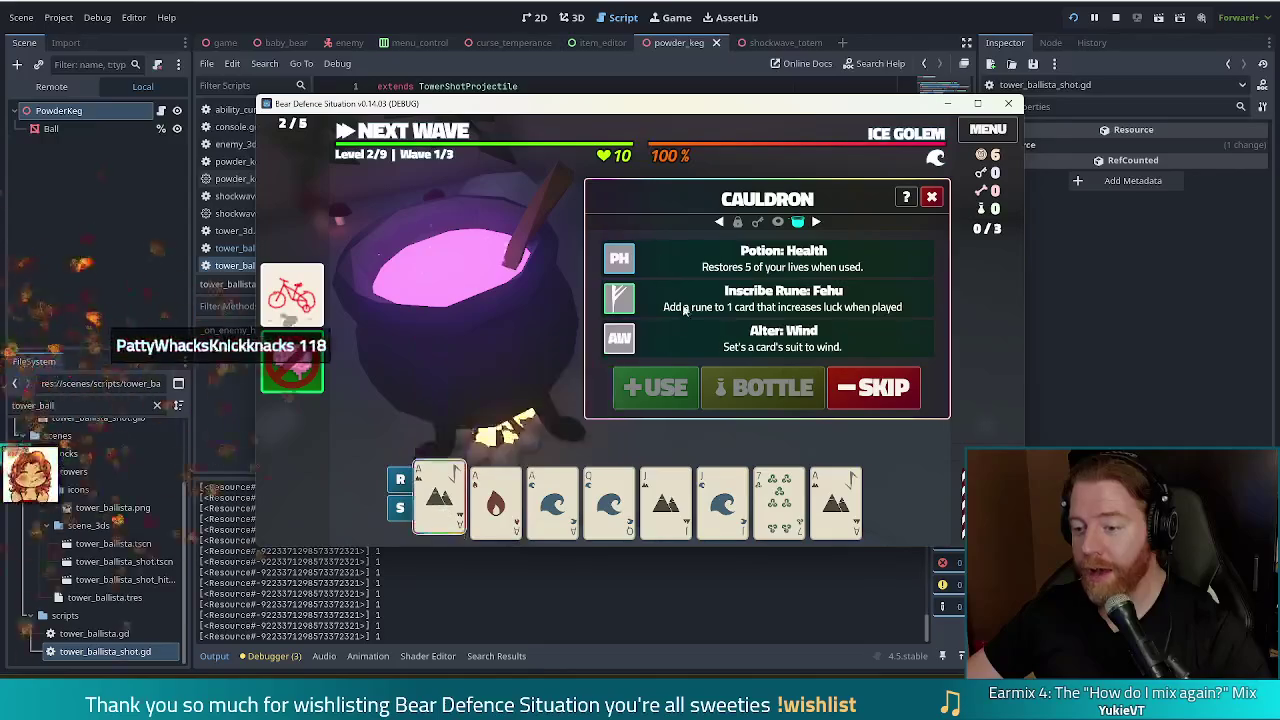
click(671, 308)
click(645, 392)
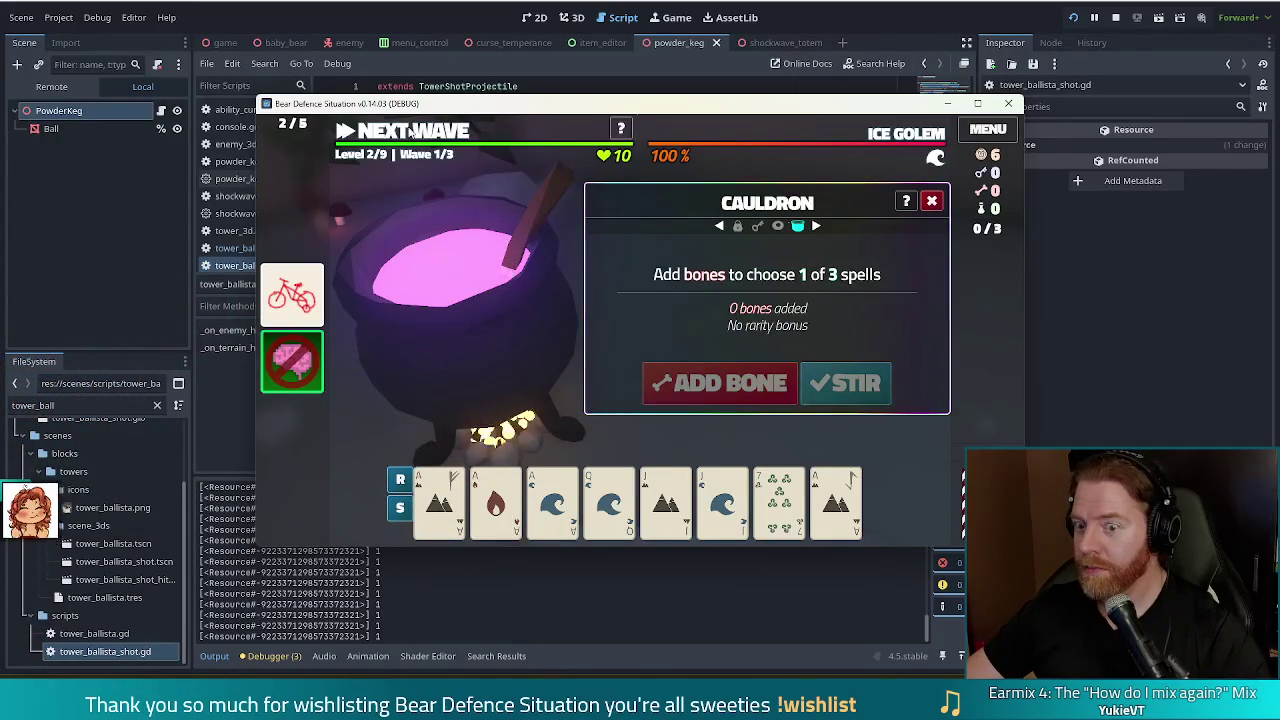
click(410, 133)
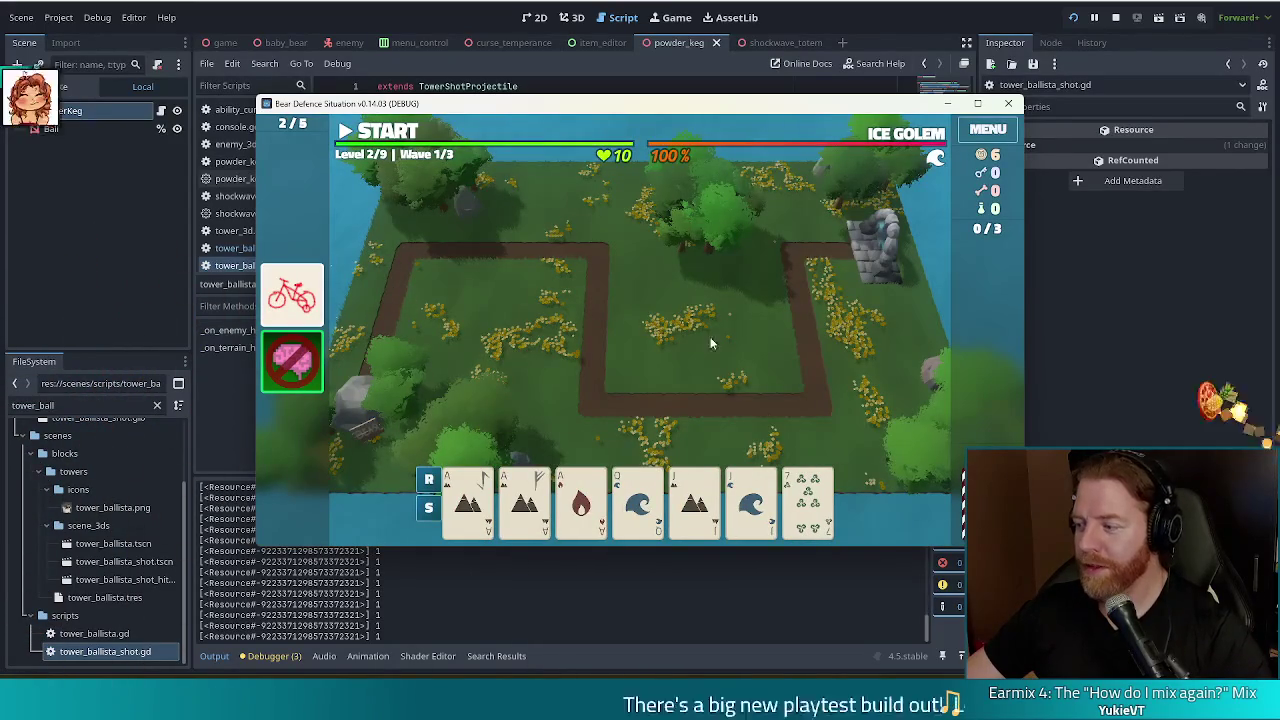
Select a full house: both Aces of Earth, the Ace of Fire, Jack of Earth and Jack of Water
click(468, 500)
click(524, 500)
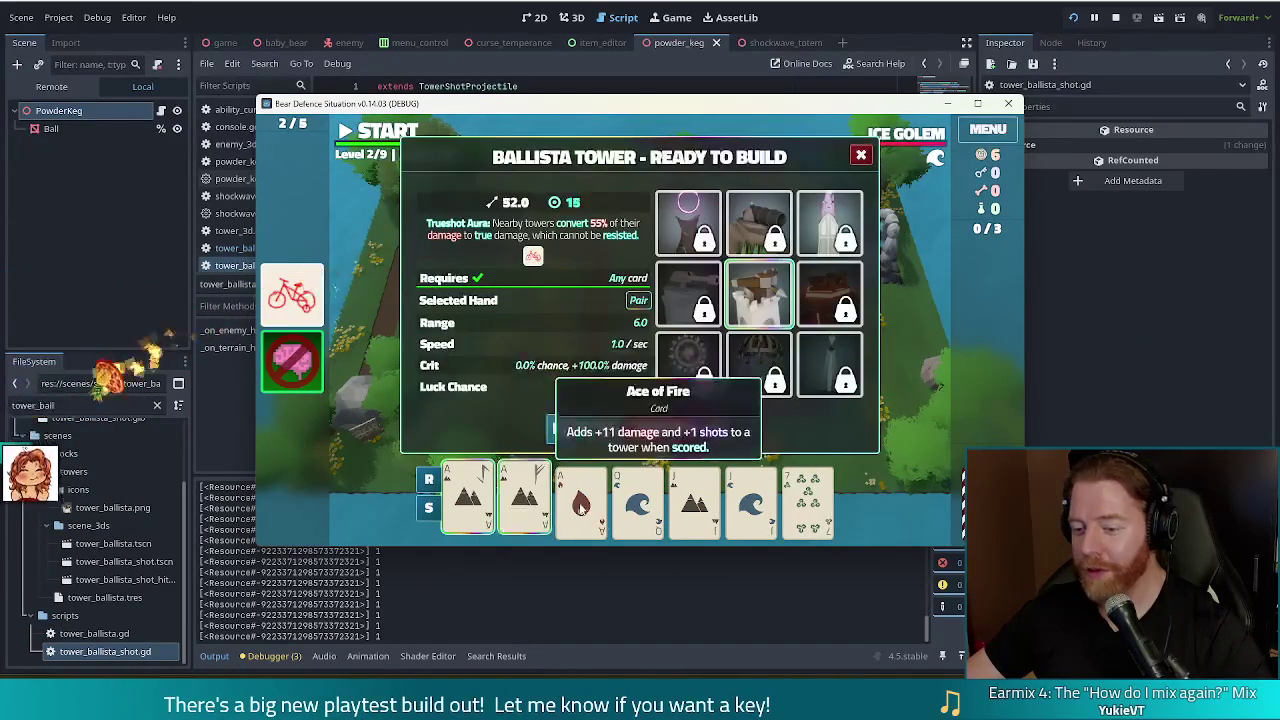
click(581, 500)
click(694, 500)
click(751, 500)
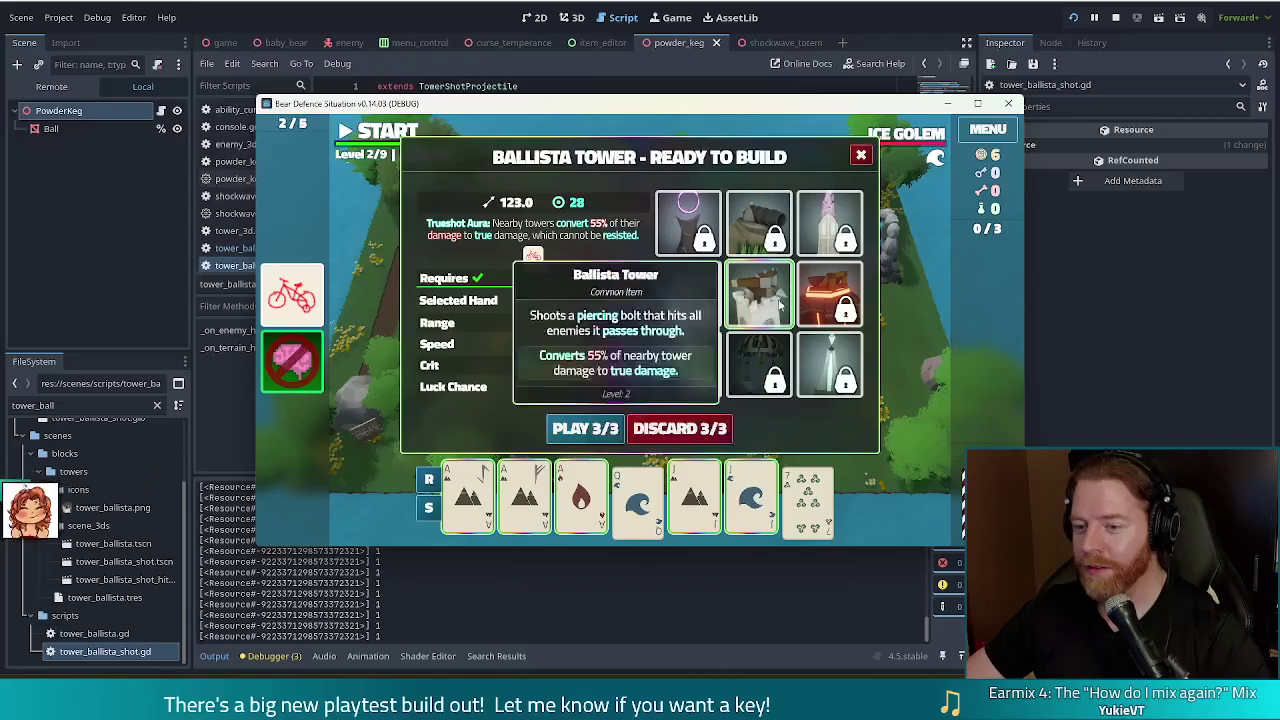
Play the hand as a Ballista Tower inside the path loop and reveal the Ice Golem wave list
click(585, 428)
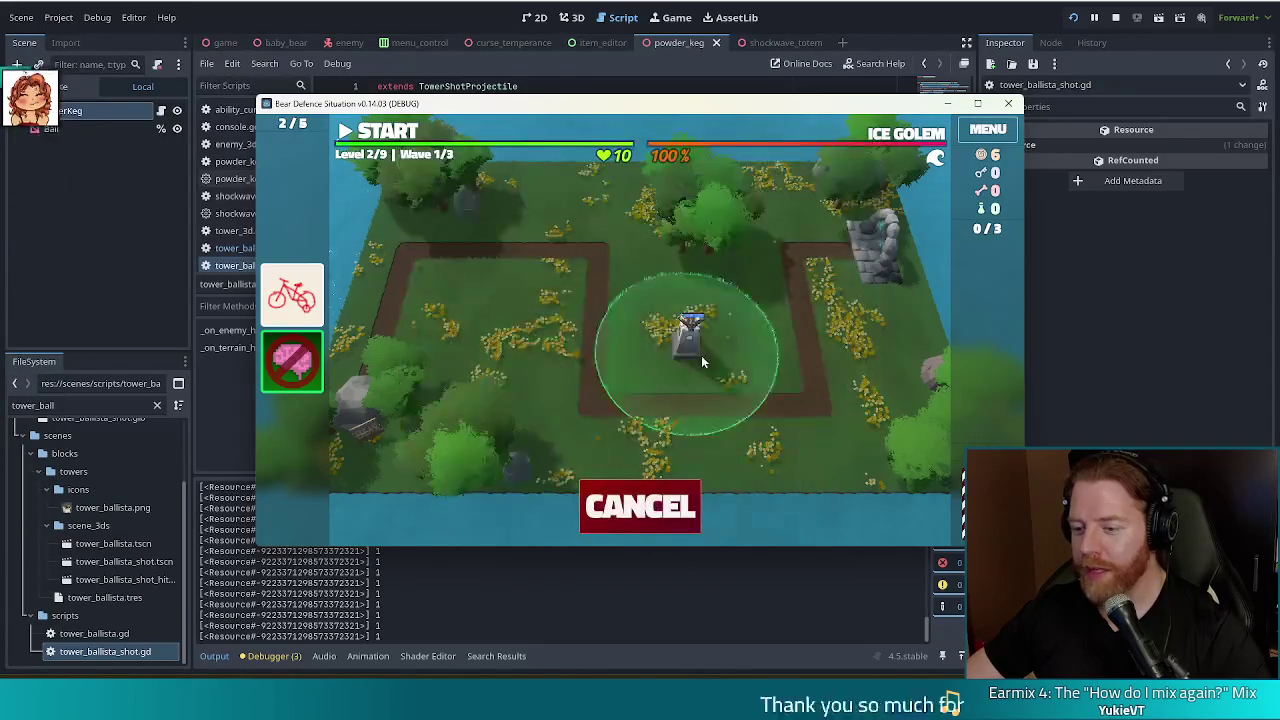
click(738, 353)
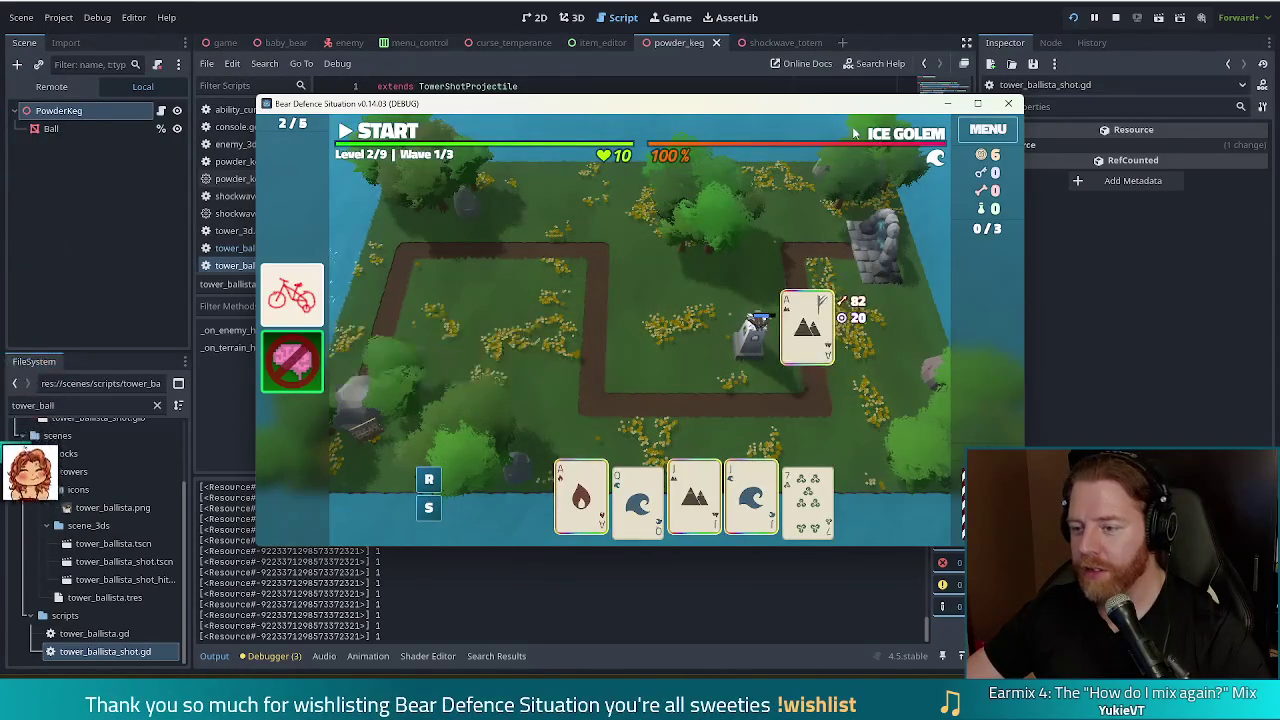
mouse_move(908, 140)
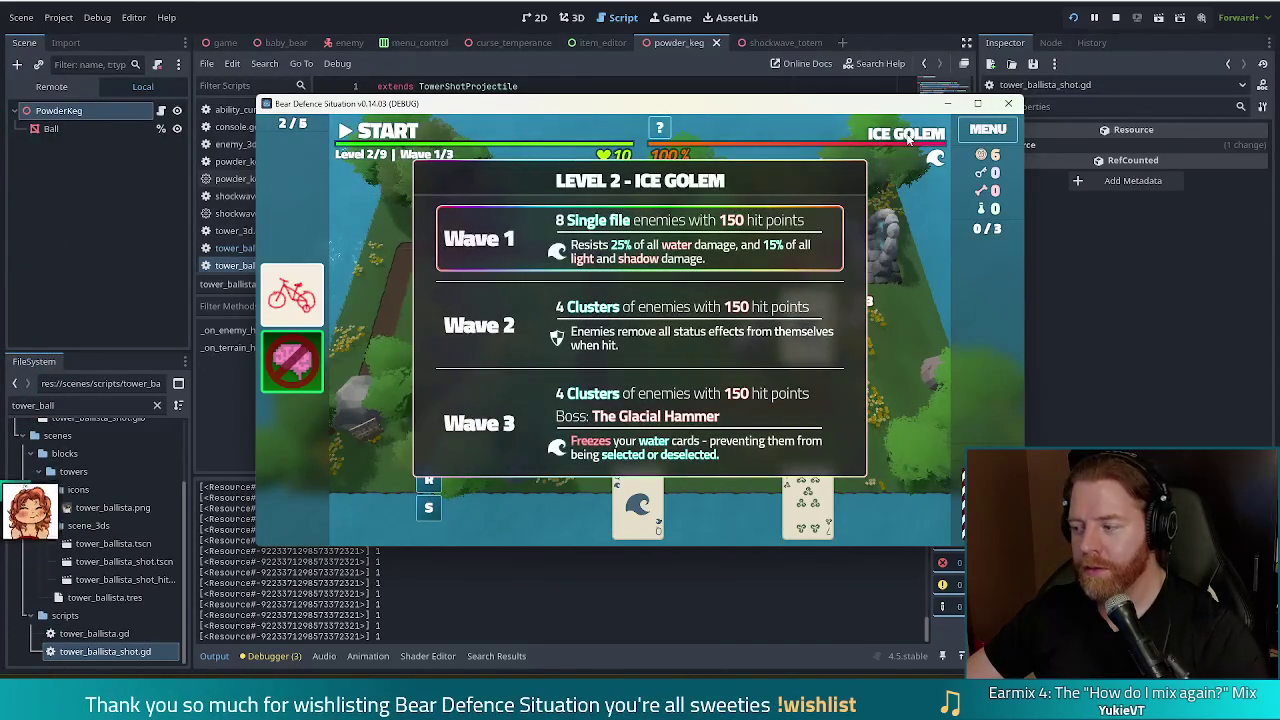